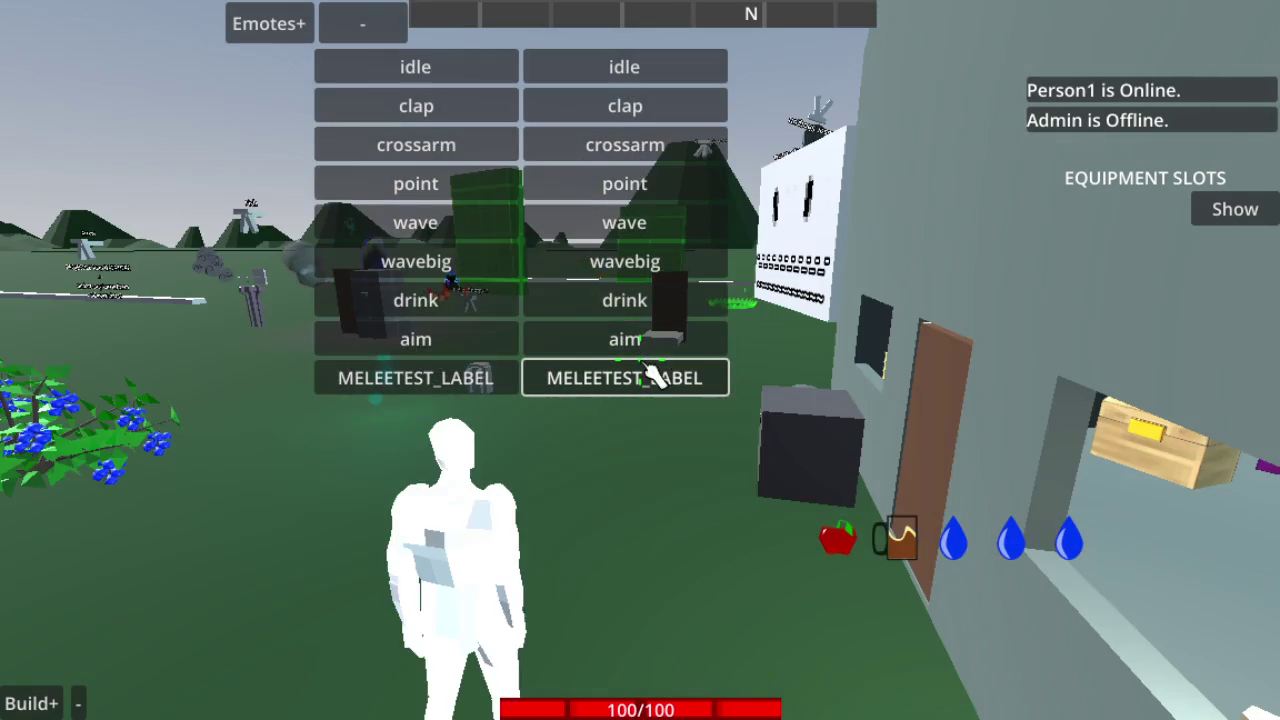
Hide the emote list and walk the character over to the blueberry bushes
{"action": "left_click", "coordinate": [366, 25]}
{"action": "key", "text": "w"}
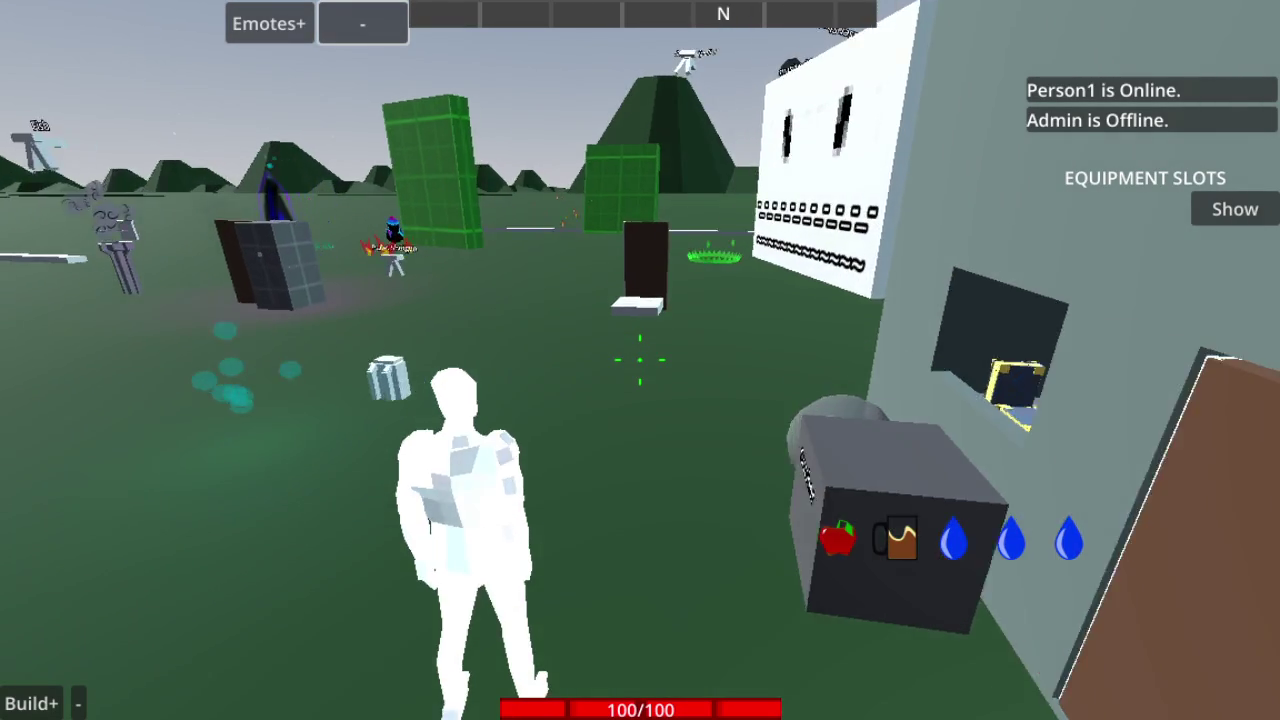
{"action": "scroll", "coordinate": [733, 273], "scroll_direction": "down", "scroll_amount": 5}
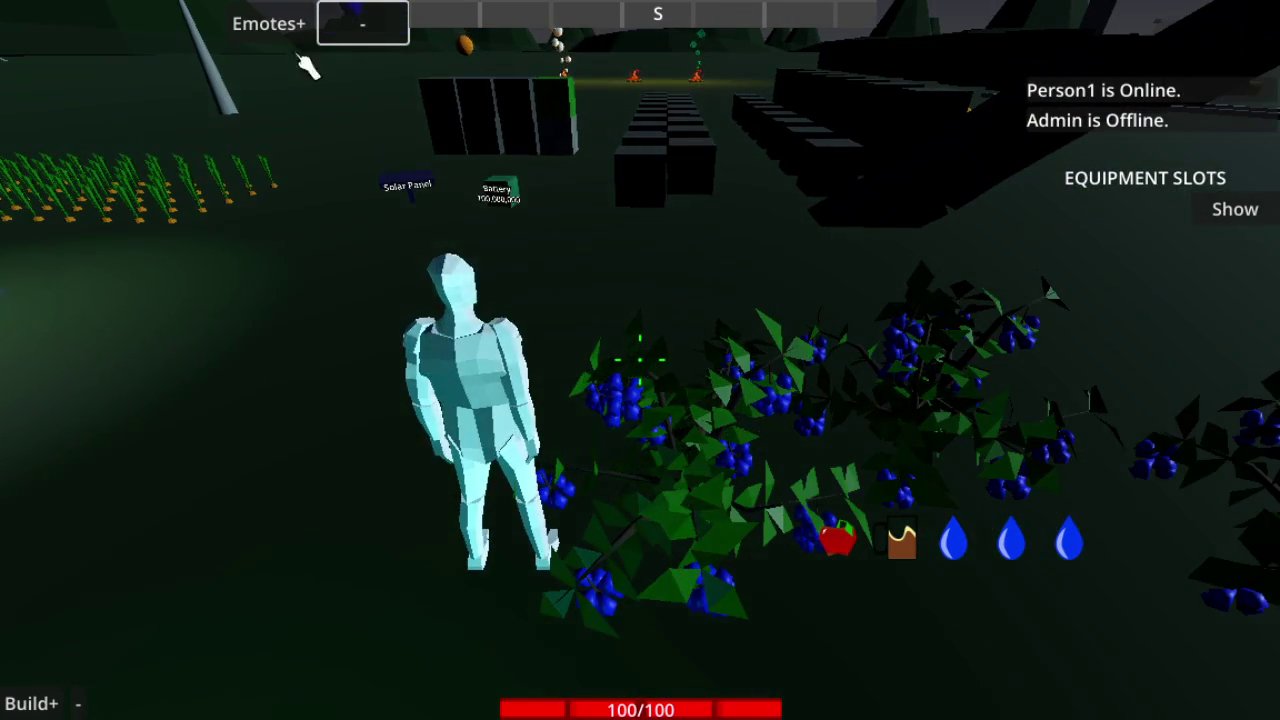
Open the emote list and play the MELEETEST emote
{"action": "left_click", "coordinate": [277, 30]}
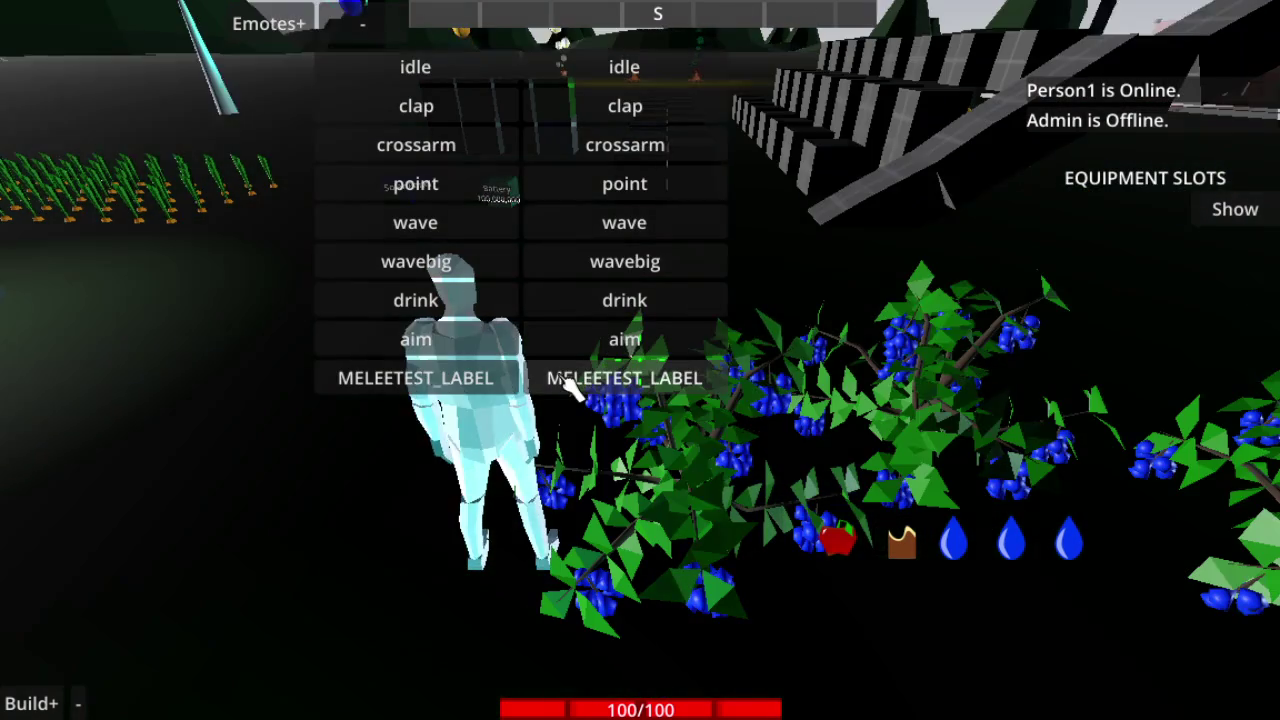
{"action": "left_click", "coordinate": [575, 385]}
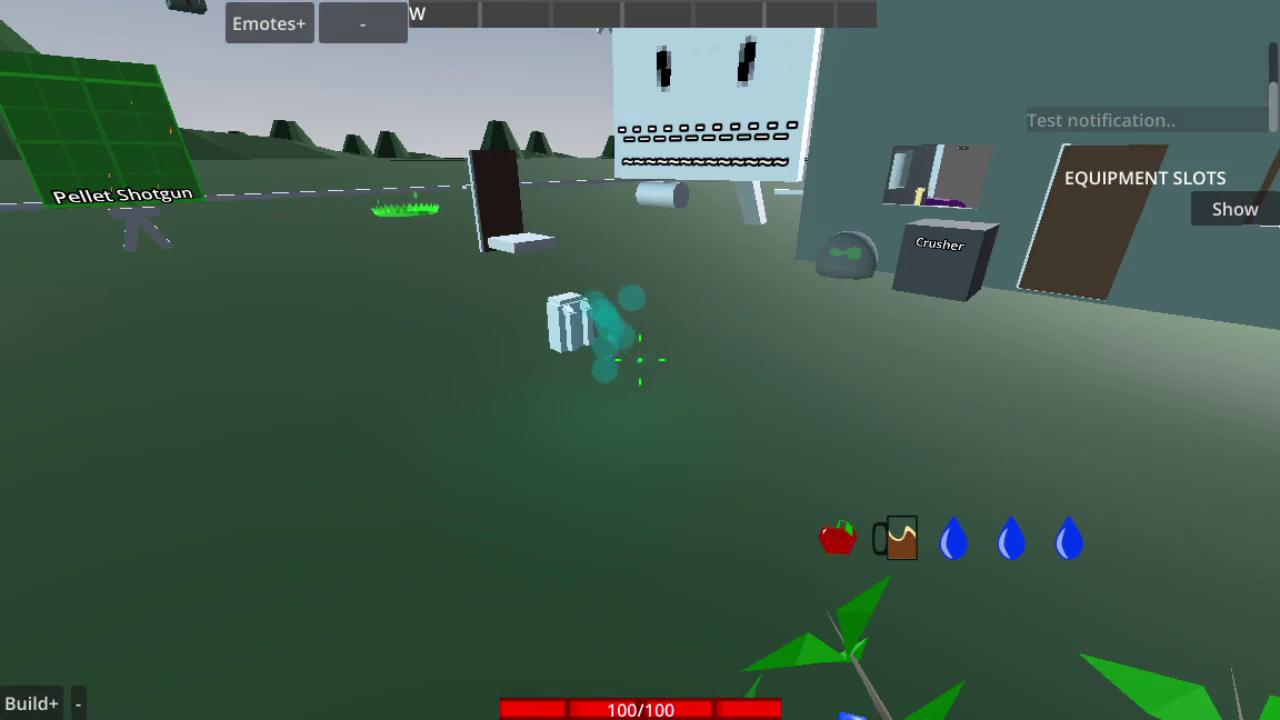
Turn to face the blueberry bush, walk up to it, and play MELEETEST from the emote list
{"action": "left_click", "coordinate": [262, 30]}
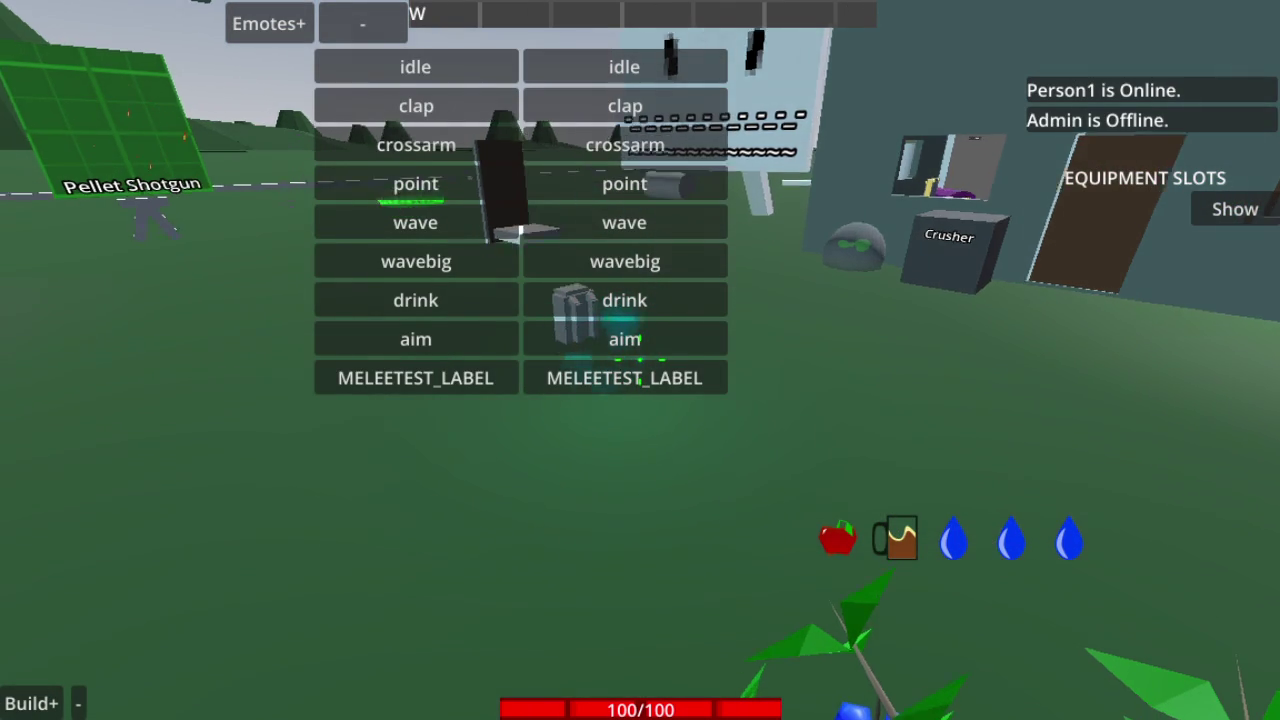
{"action": "key", "text": "Tab"}
{"action": "key", "text": "Tab"}
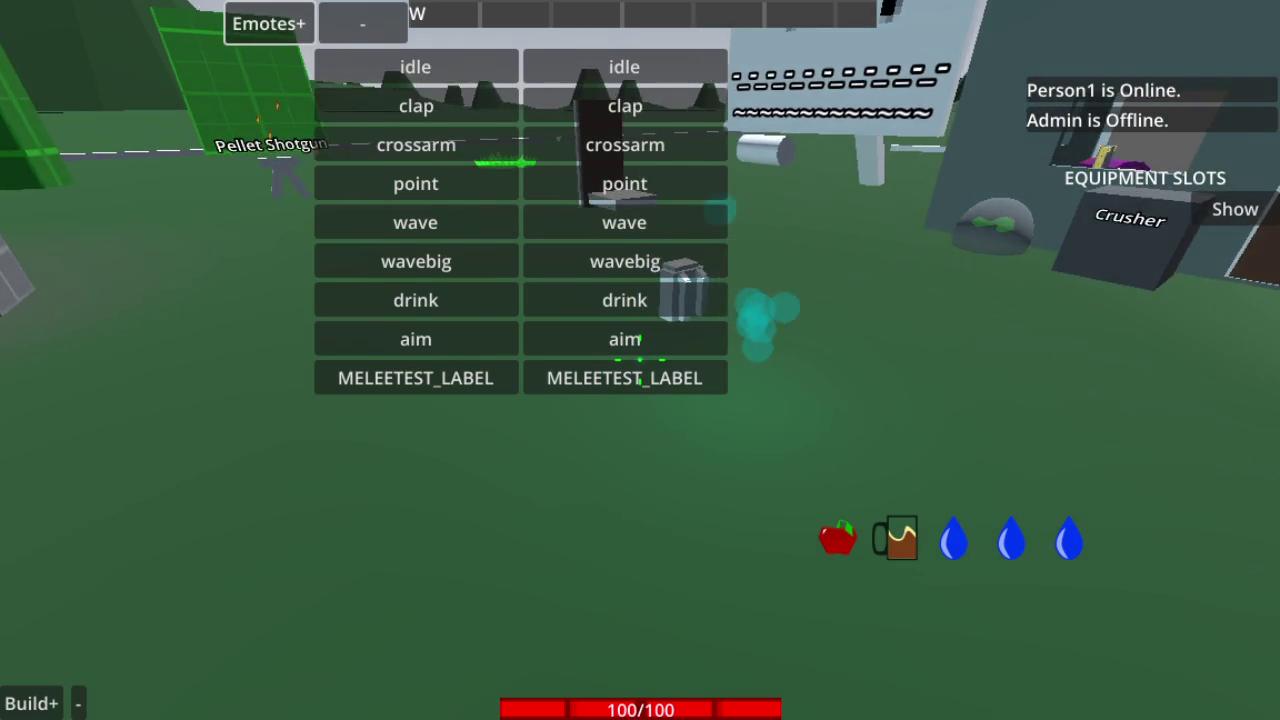
{"action": "key", "text": "Tab"}
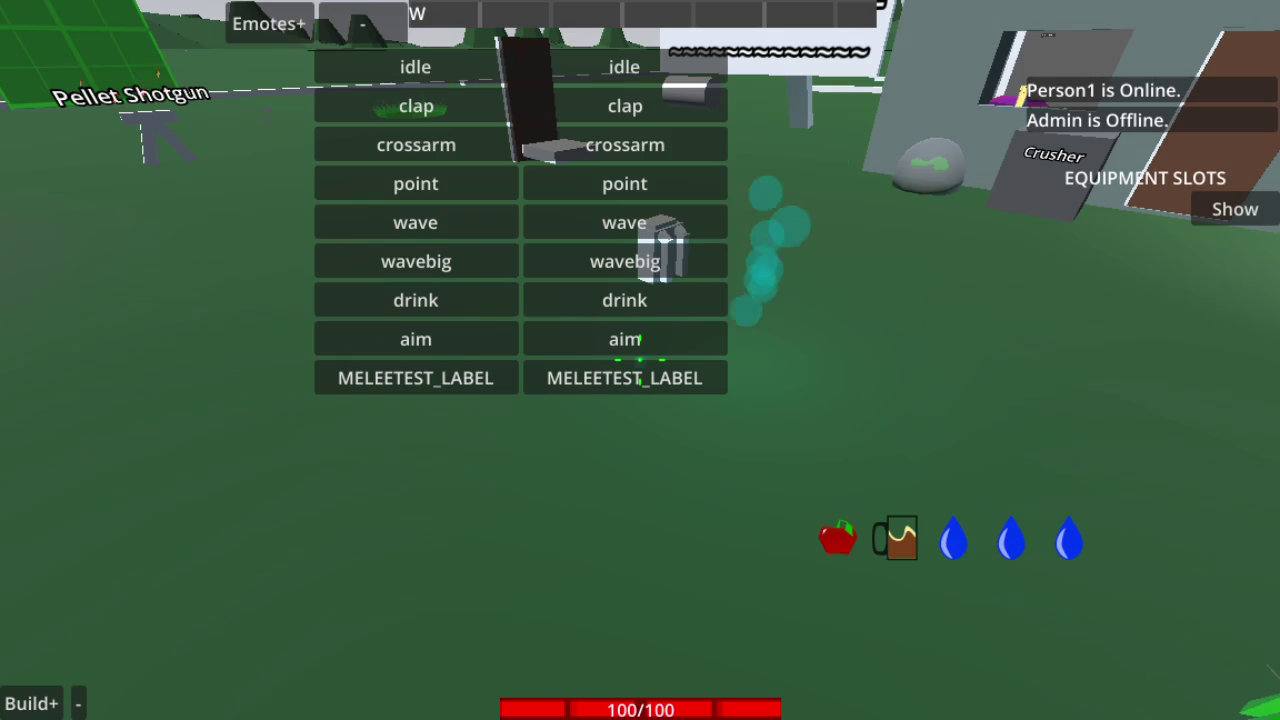
{"action": "key", "text": "w"}
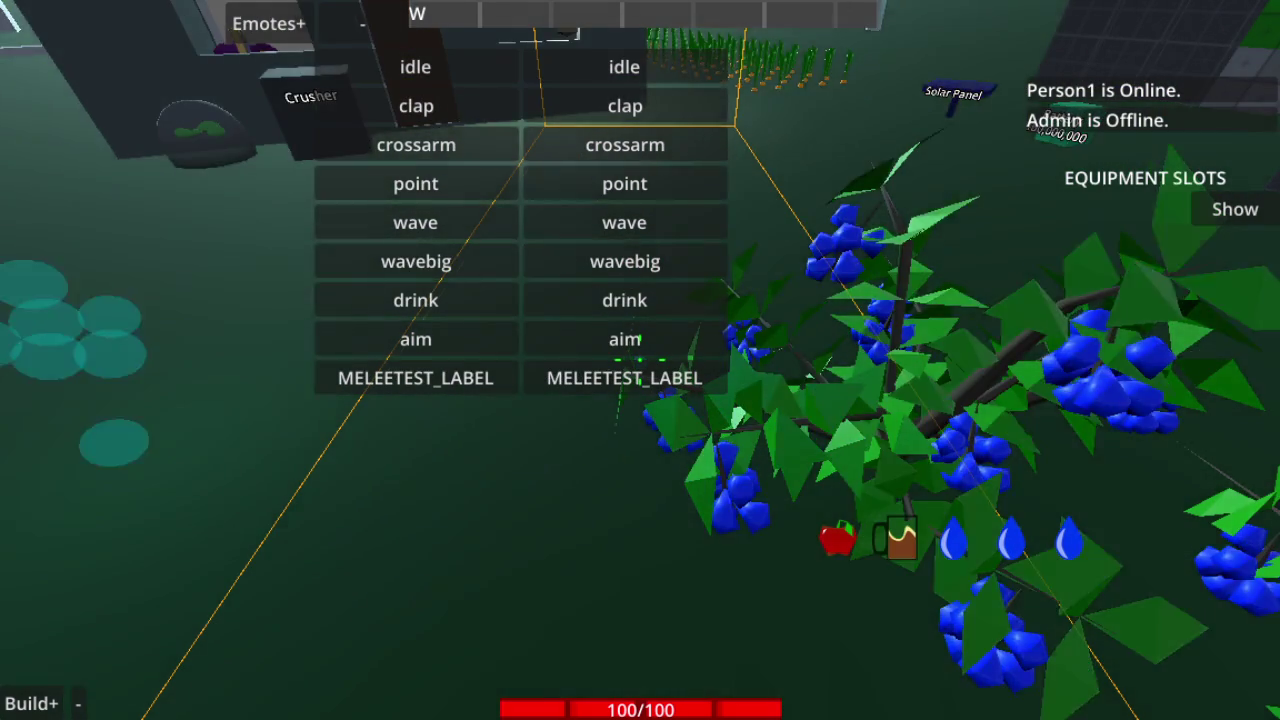
{"action": "left_click", "coordinate": [415, 378]}
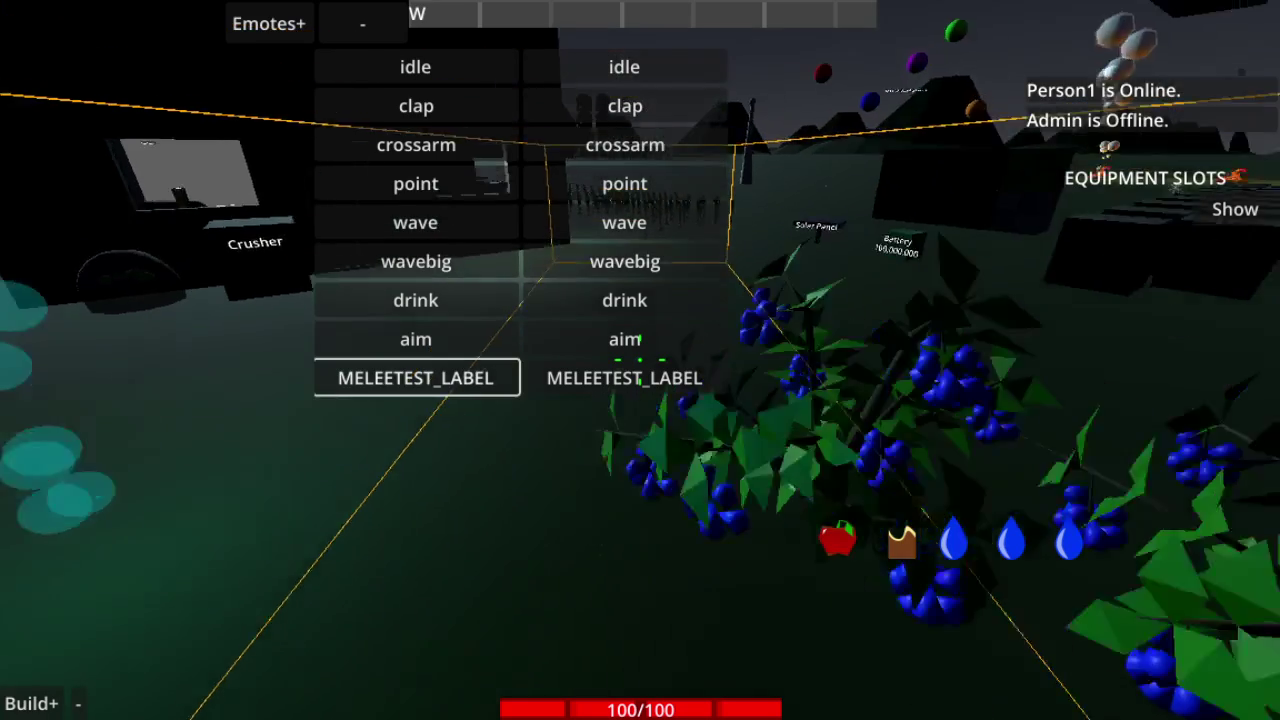
Hide the emote list, zoom the camera out and back in, and select the blueberry bush
{"action": "left_click", "coordinate": [383, 28]}
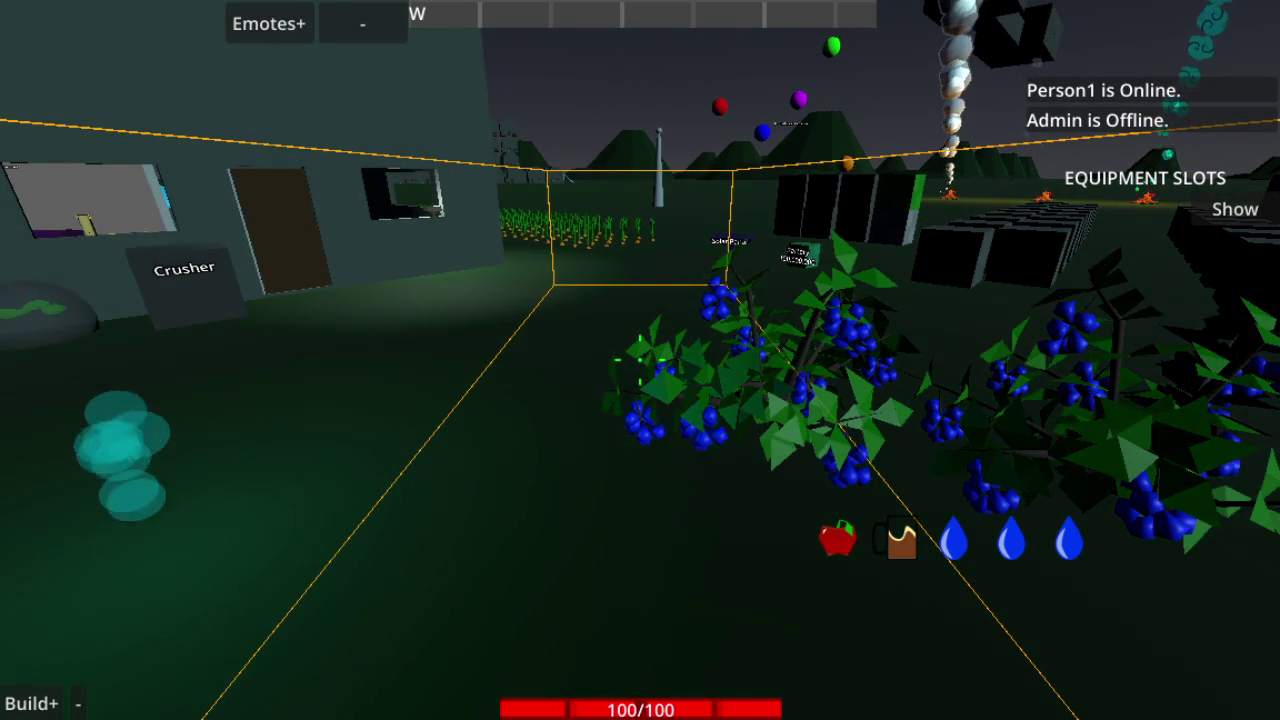
{"action": "left_click", "coordinate": [706, 174]}
{"action": "scroll", "coordinate": [640, 360], "scroll_direction": "down", "scroll_amount": 10}
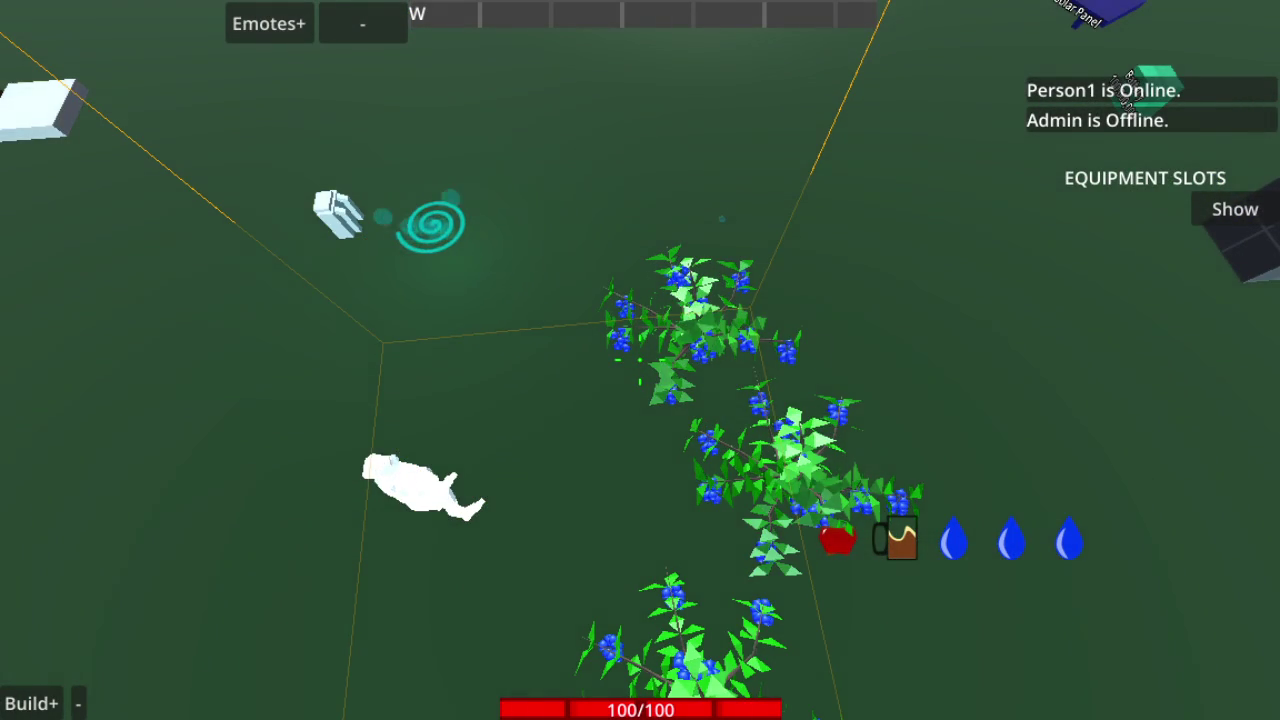
{"action": "scroll", "coordinate": [640, 360], "scroll_direction": "up", "scroll_amount": 10}
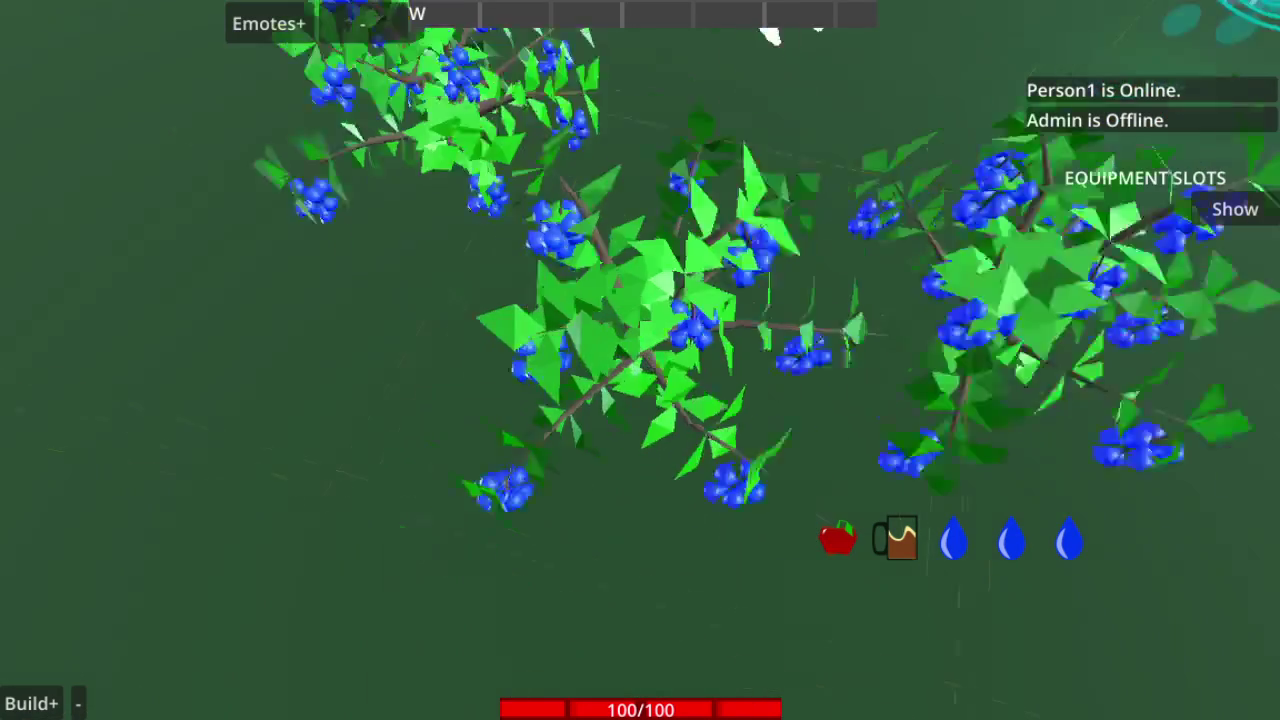
{"action": "scroll", "coordinate": [640, 360], "scroll_direction": "down", "scroll_amount": 5}
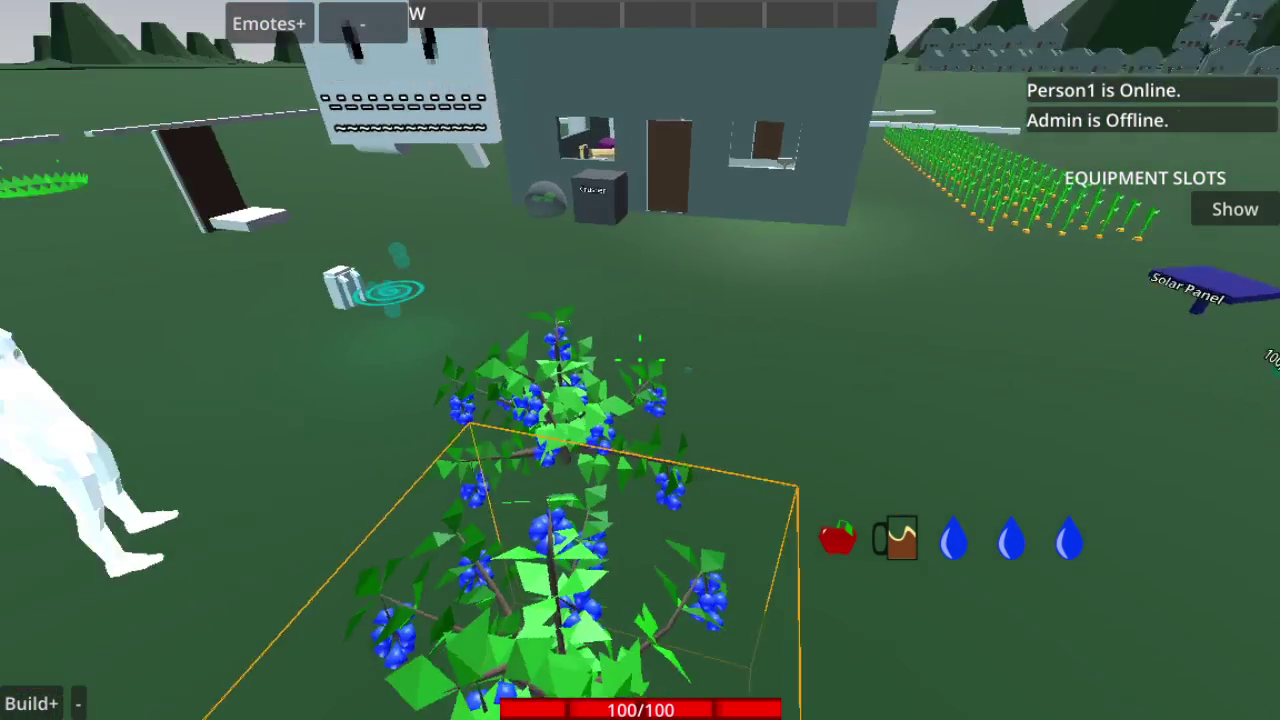
{"action": "scroll", "coordinate": [625, 500], "scroll_direction": "up", "scroll_amount": 2}
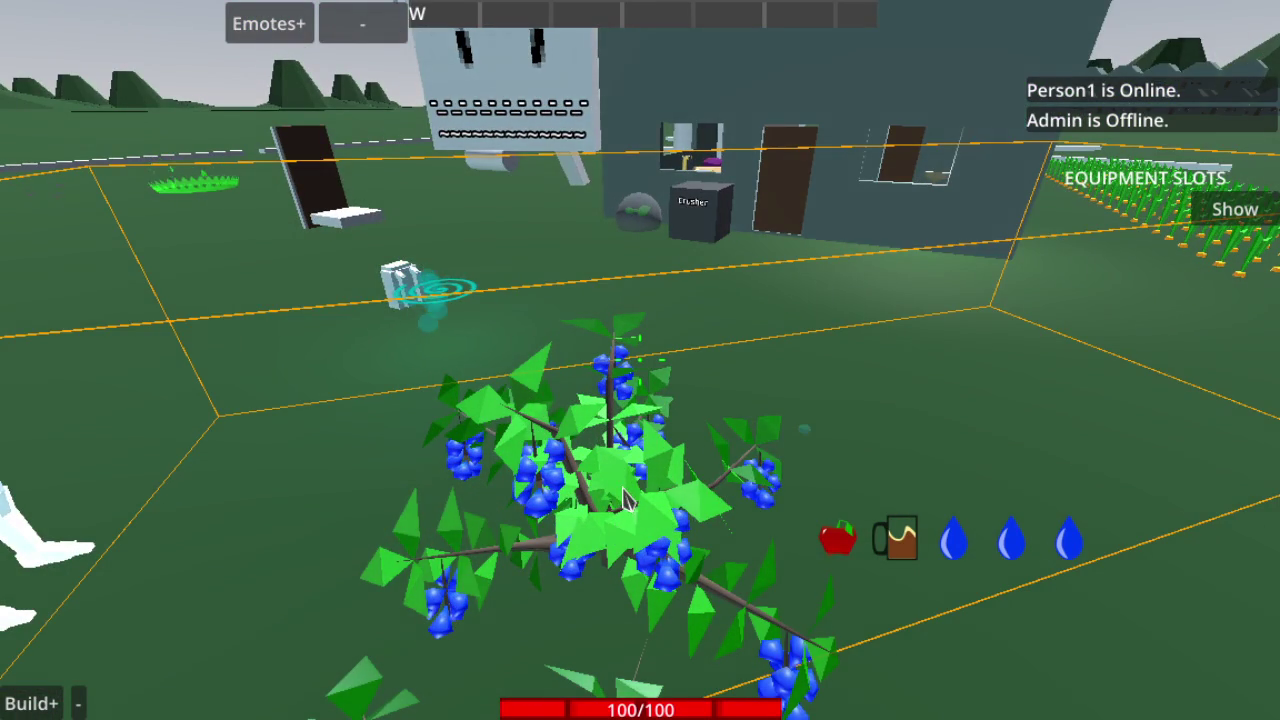
{"action": "scroll", "coordinate": [625, 500], "scroll_direction": "up", "scroll_amount": 3}
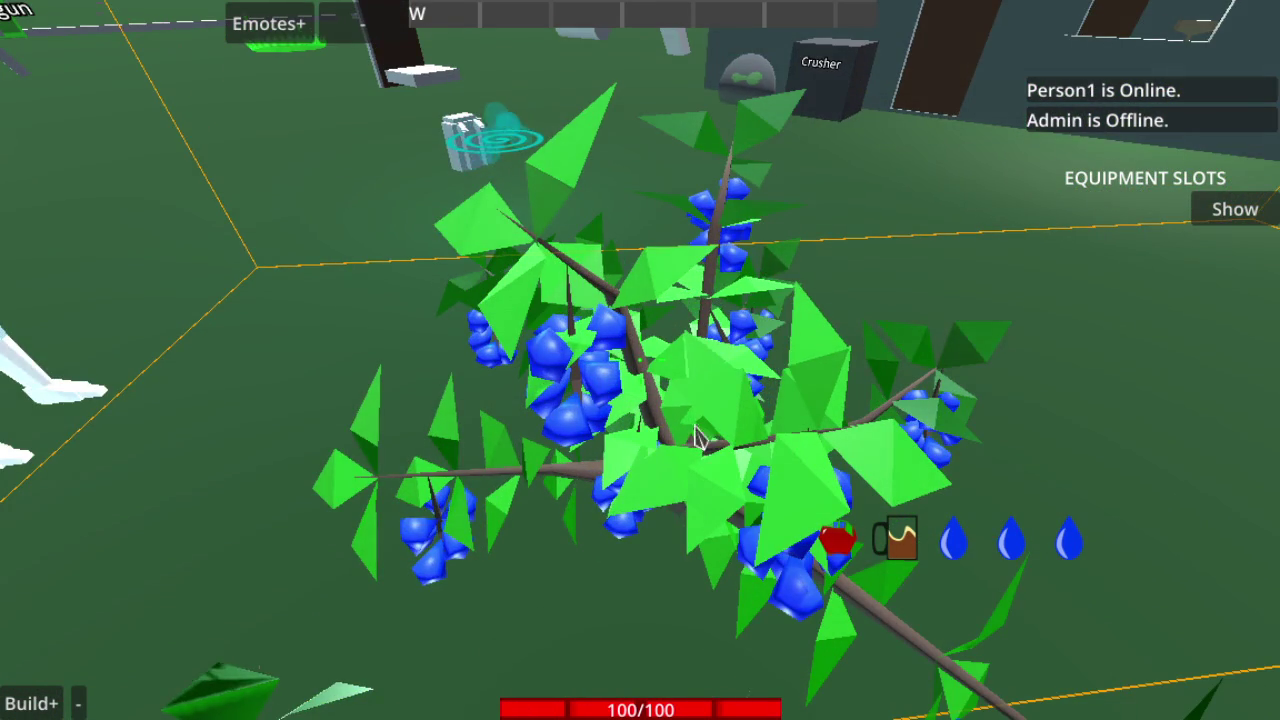
{"action": "scroll", "coordinate": [749, 394], "scroll_direction": "down", "scroll_amount": 3}
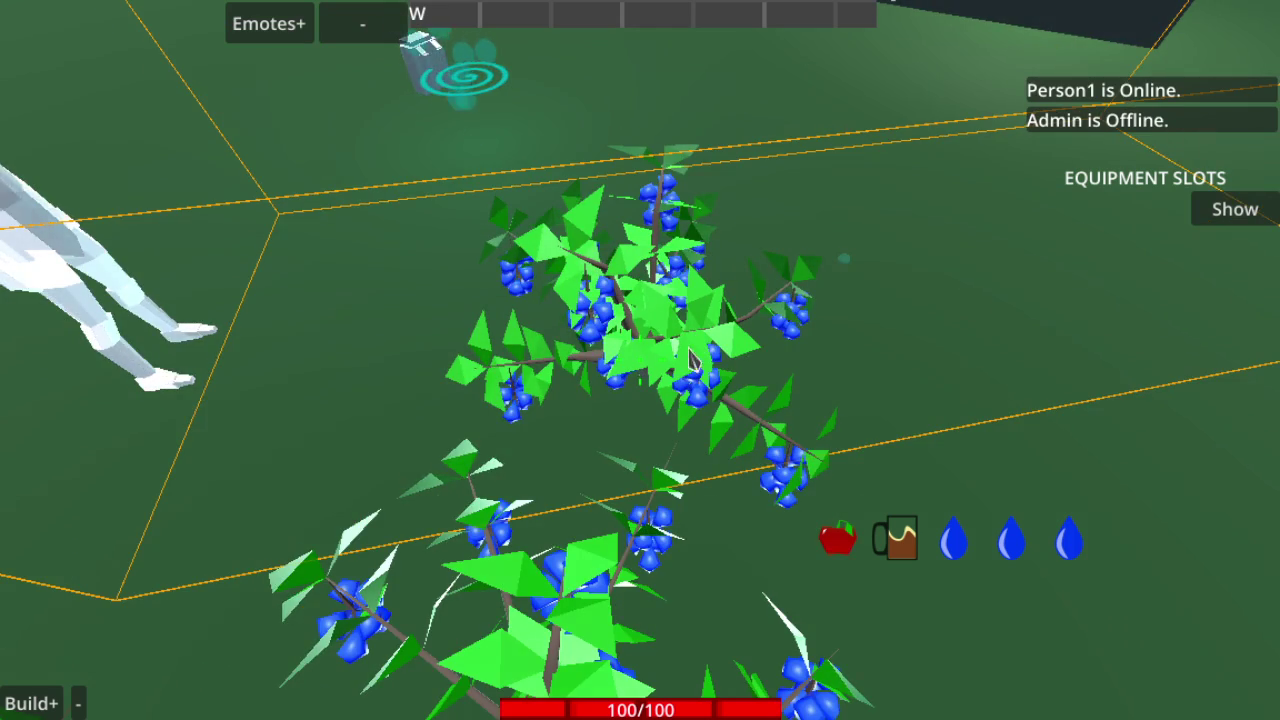
{"action": "left_click", "coordinate": [790, 448]}
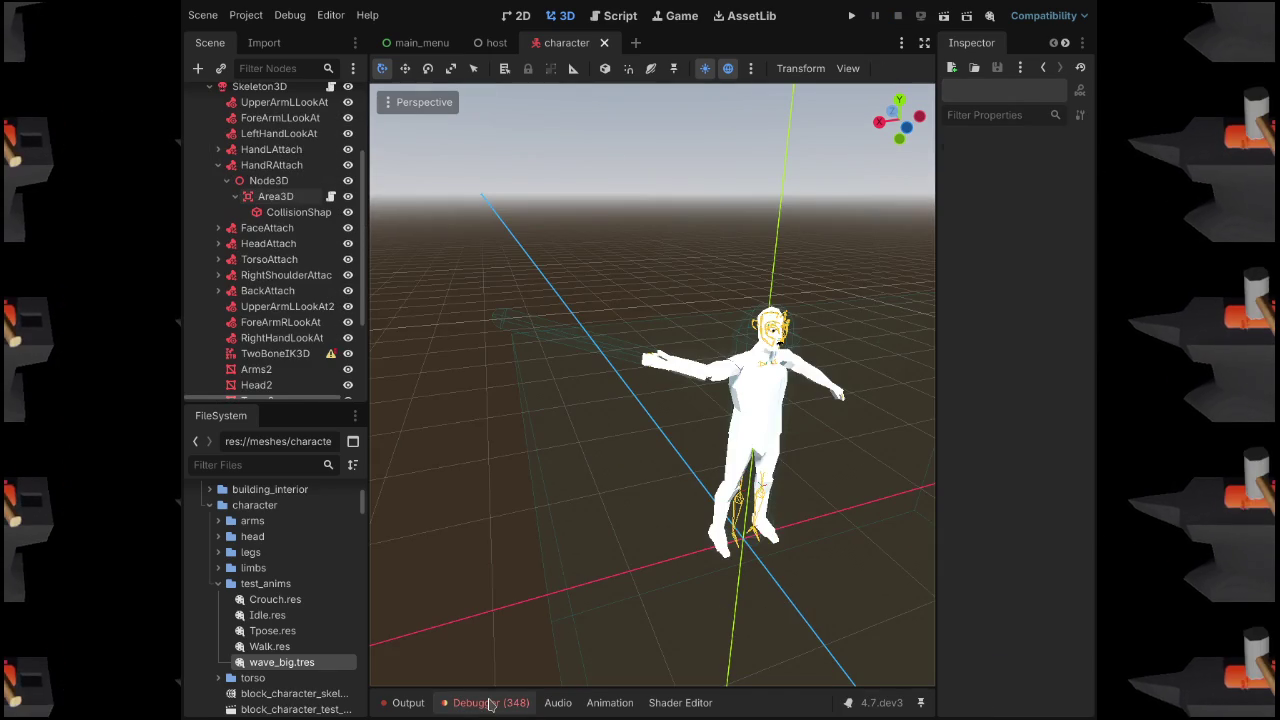
{"action": "left_click", "coordinate": [486, 702]}
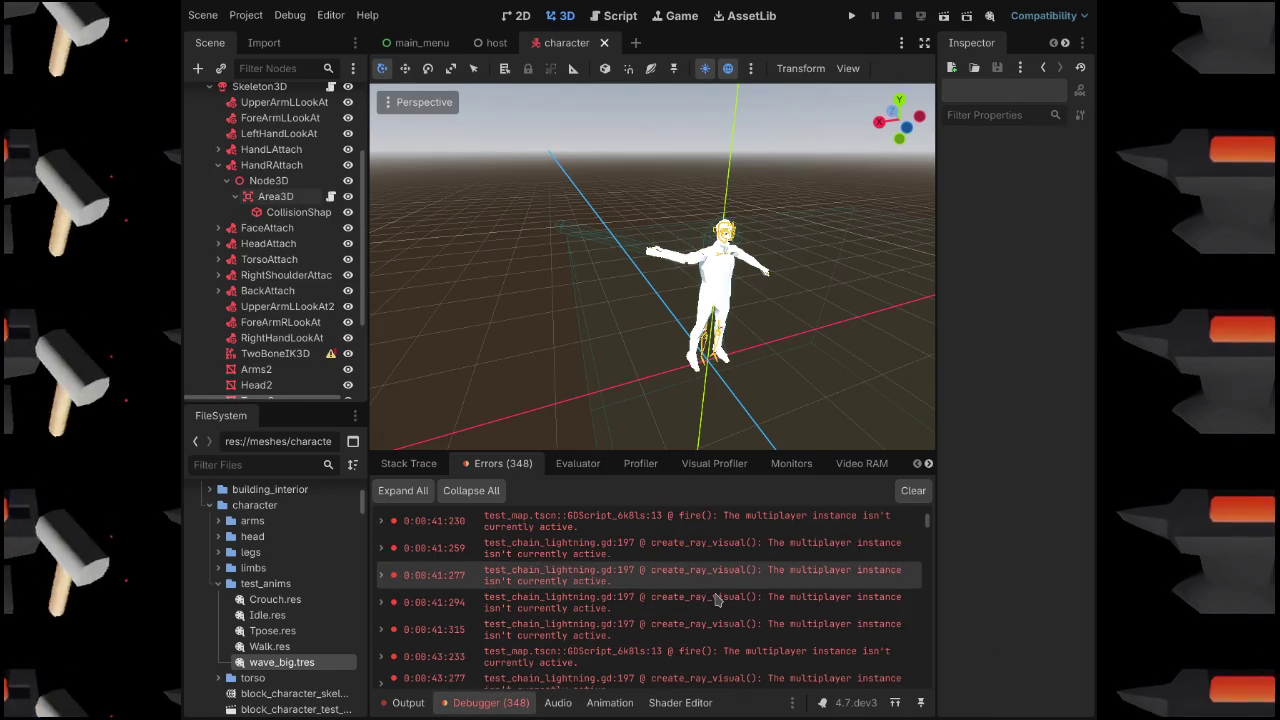
Scroll through the Debugger errors and close the Debugger panel
{"action": "scroll", "coordinate": [720, 590], "scroll_direction": "down", "scroll_amount": 3}
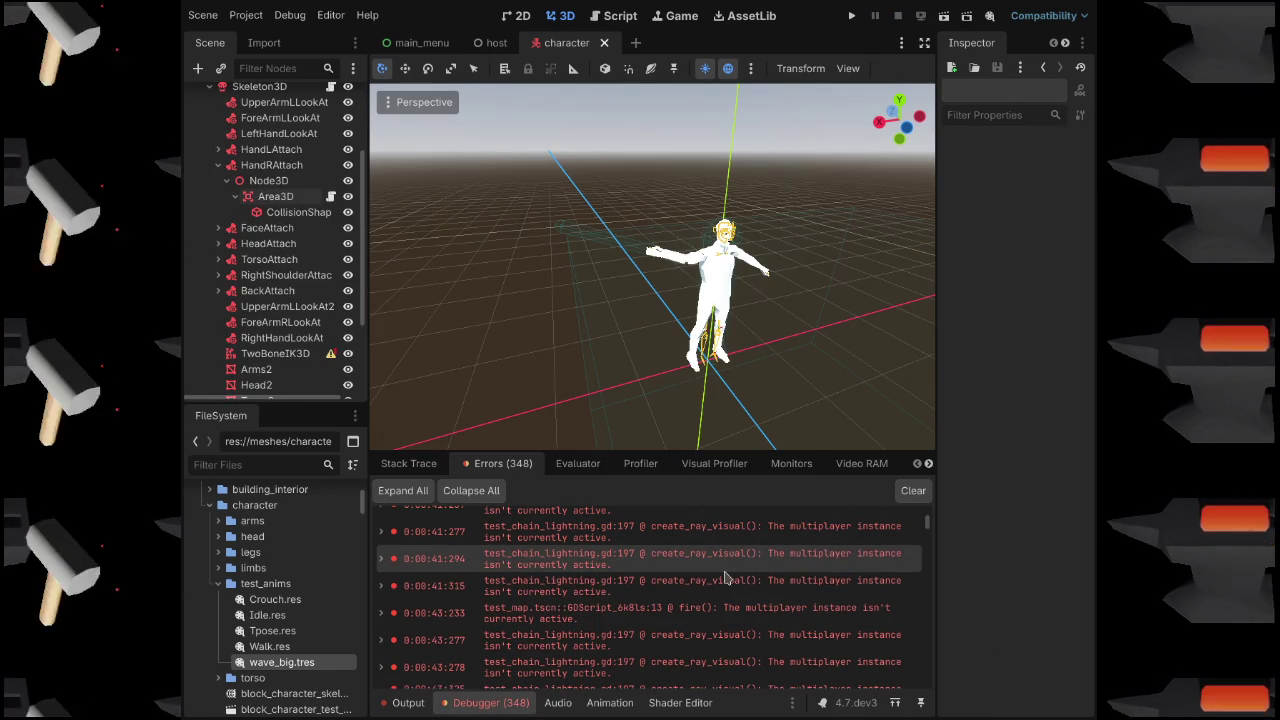
{"action": "scroll", "coordinate": [727, 580], "scroll_direction": "down", "scroll_amount": 5}
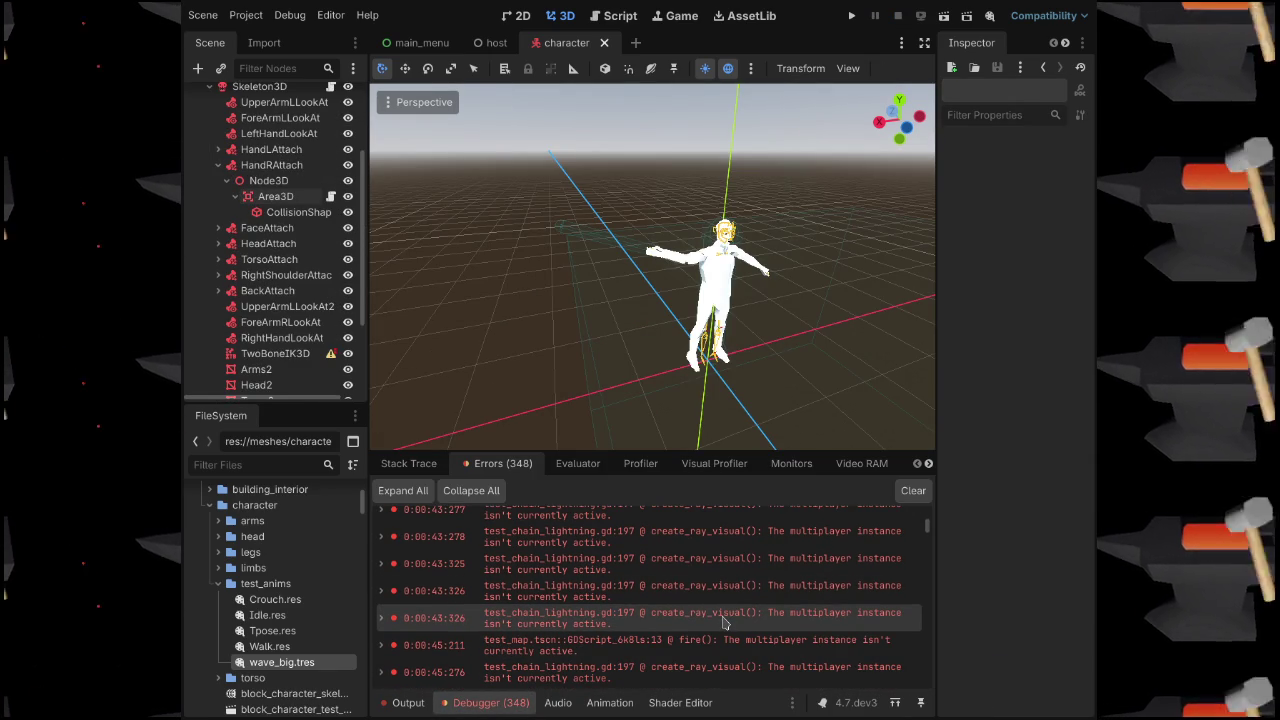
{"action": "left_click", "coordinate": [522, 703]}
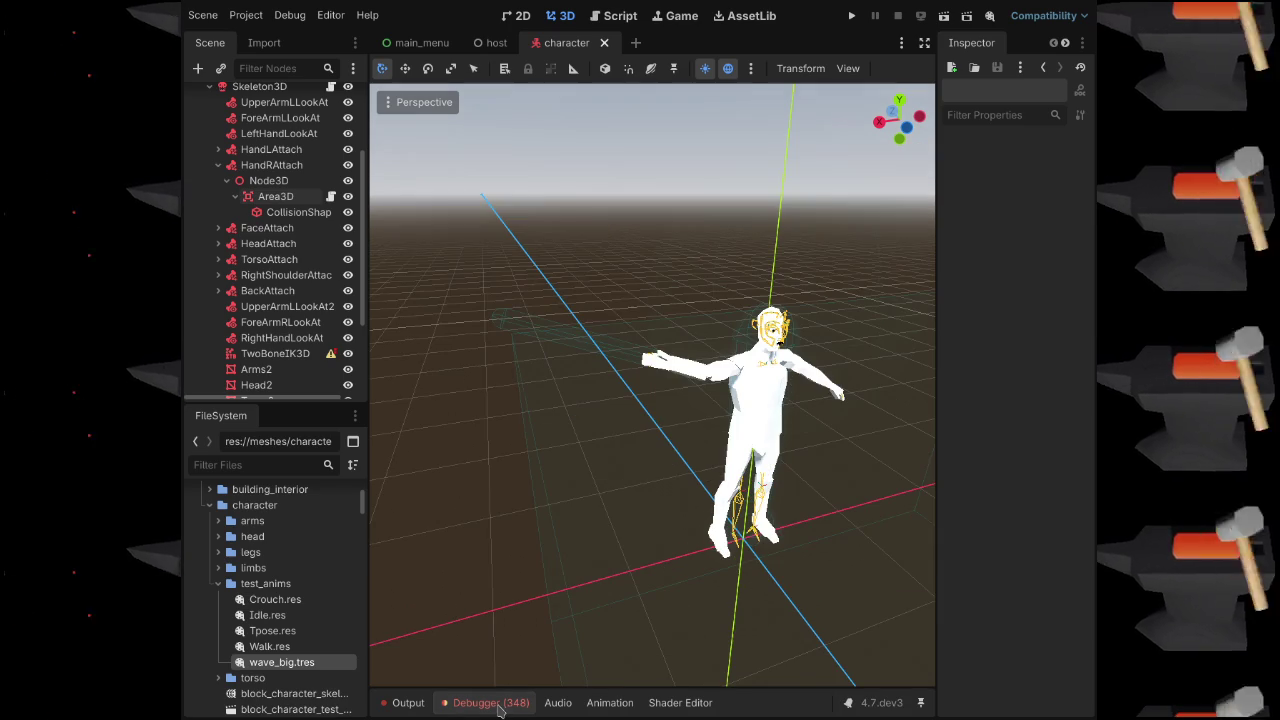
Expand HandRAttach's Node3D and select the hand's Area3D in the Scene tree
{"action": "left_click", "coordinate": [235, 196]}
{"action": "left_click", "coordinate": [227, 181]}
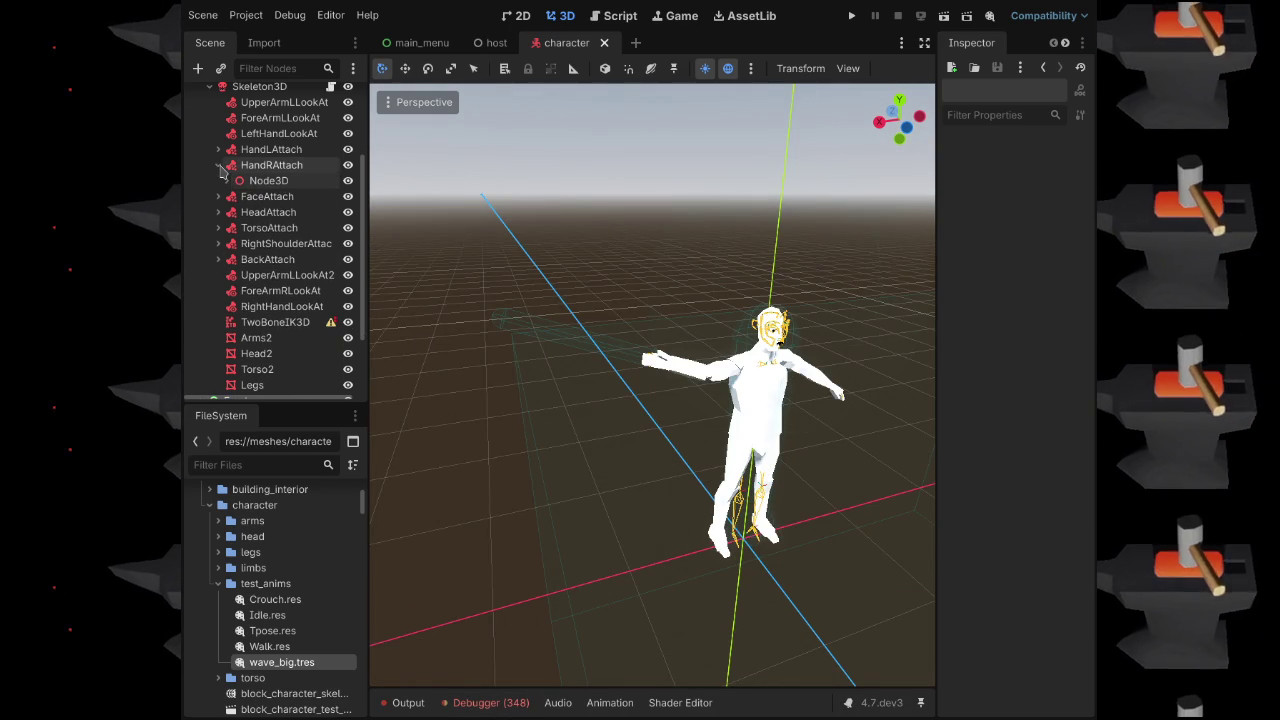
{"action": "left_click", "coordinate": [227, 181]}
{"action": "left_click", "coordinate": [235, 196]}
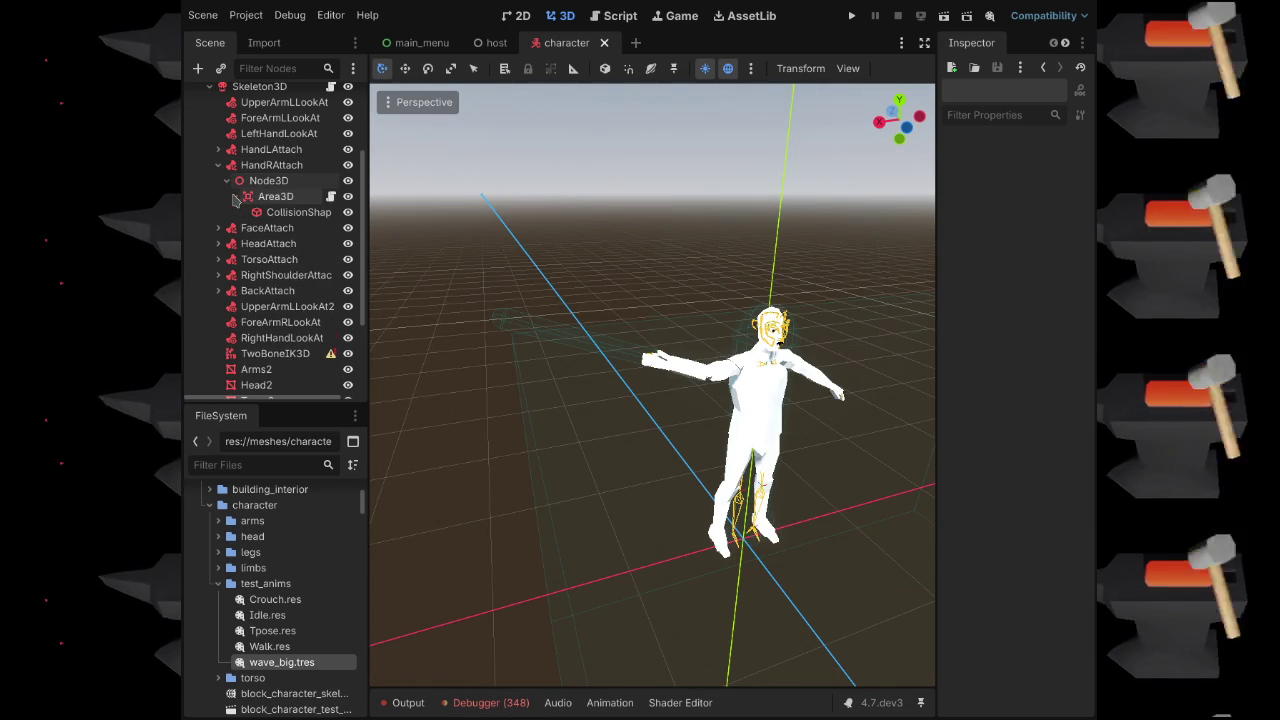
{"action": "left_click", "coordinate": [276, 196]}
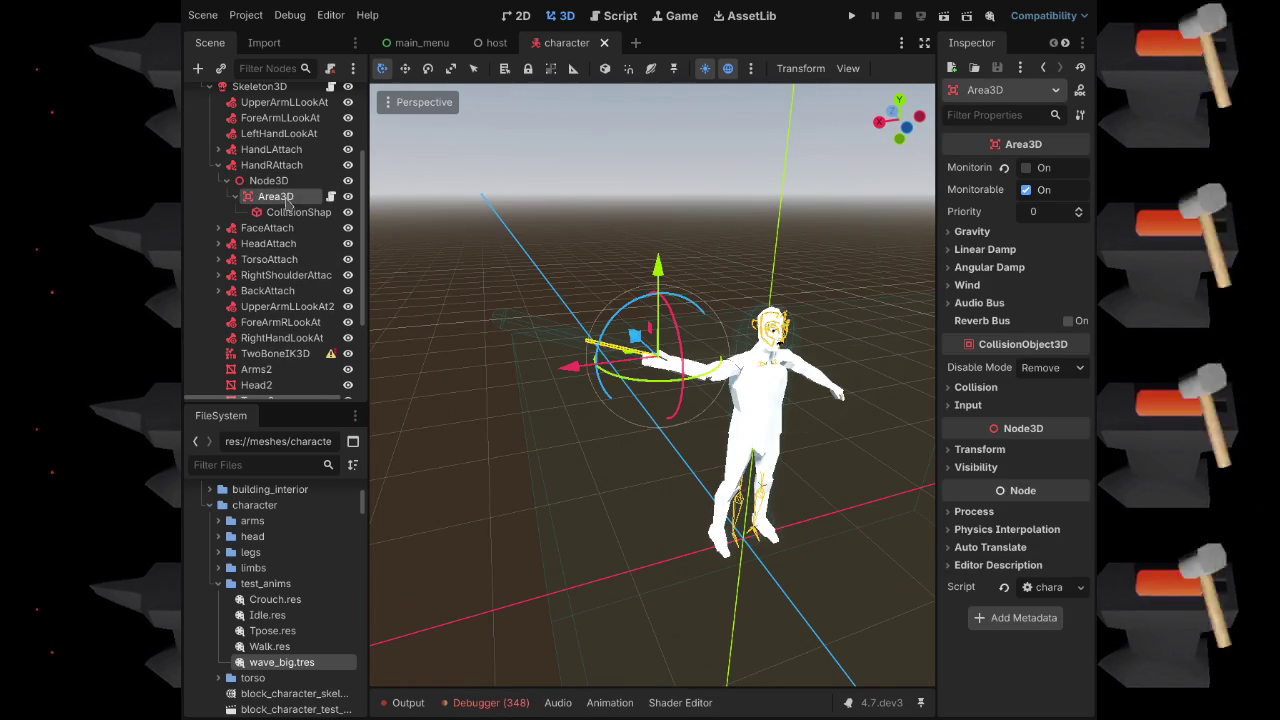
Enable collision mask layer 2 on the hand's Area3D, save the scene, and run the game
{"action": "left_click", "coordinate": [950, 388]}
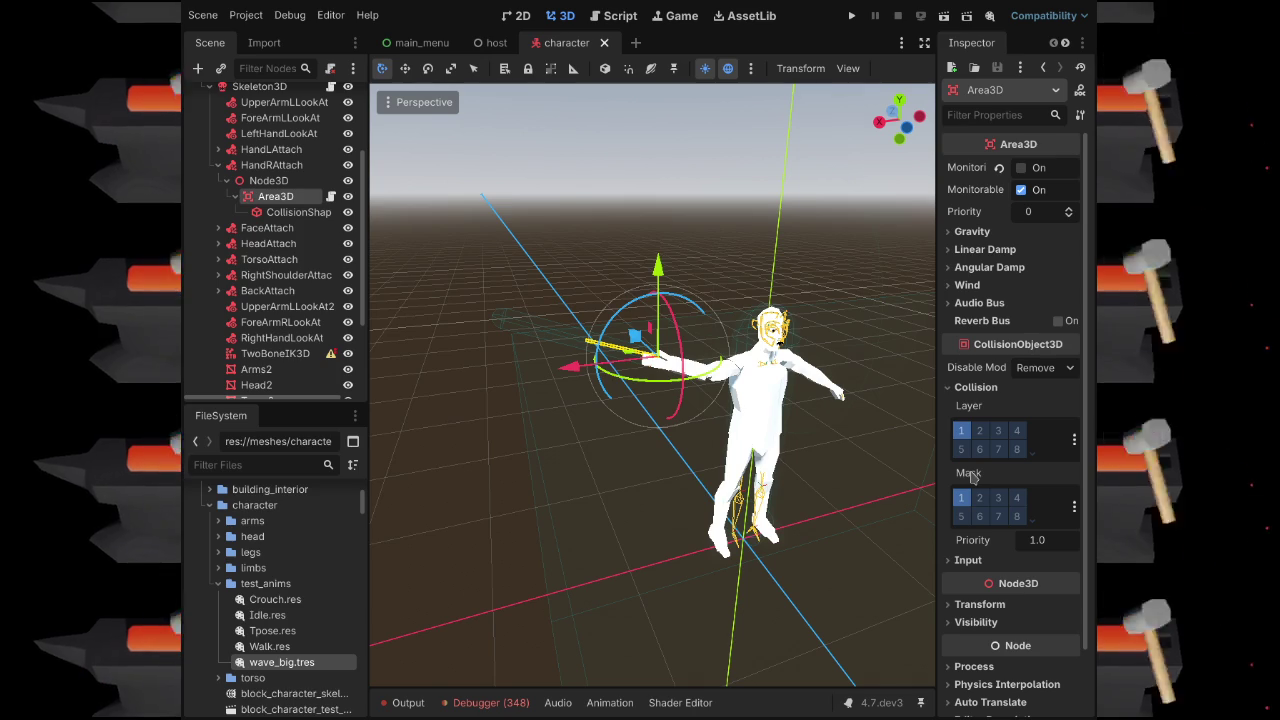
{"action": "left_click", "coordinate": [981, 499]}
{"action": "key", "text": "ctrl+s"}
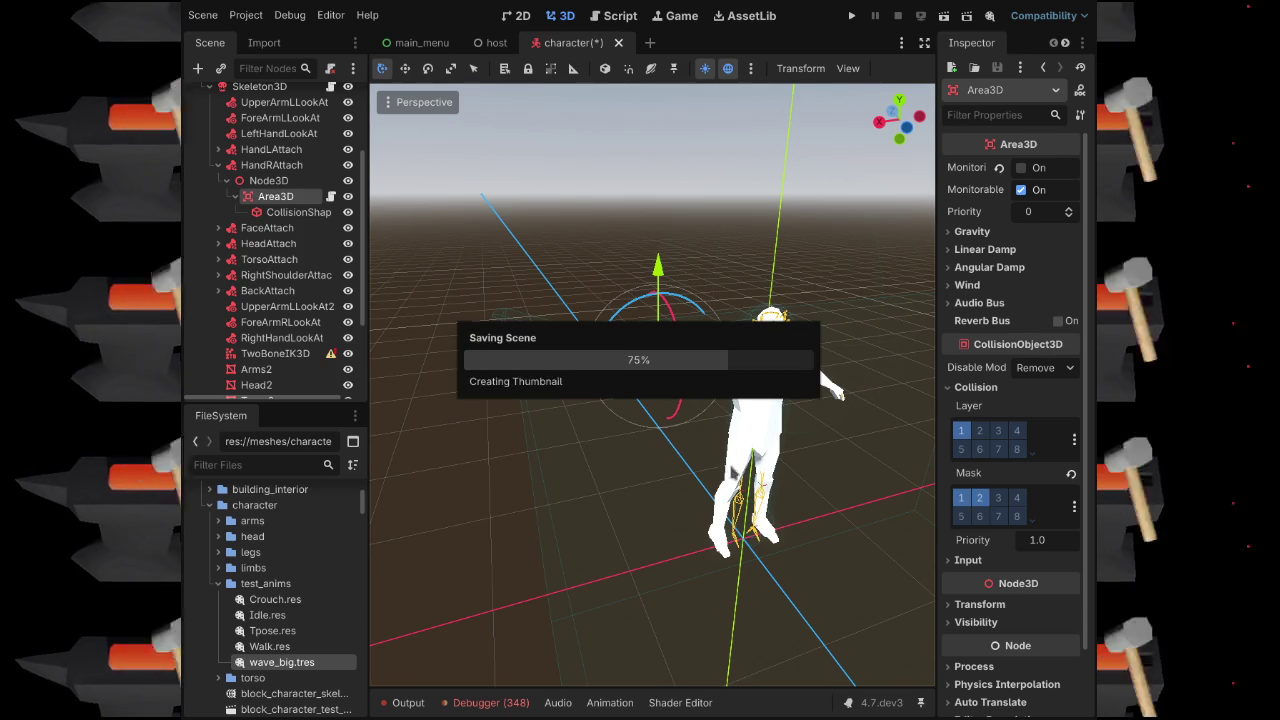
{"action": "key", "text": "F5"}
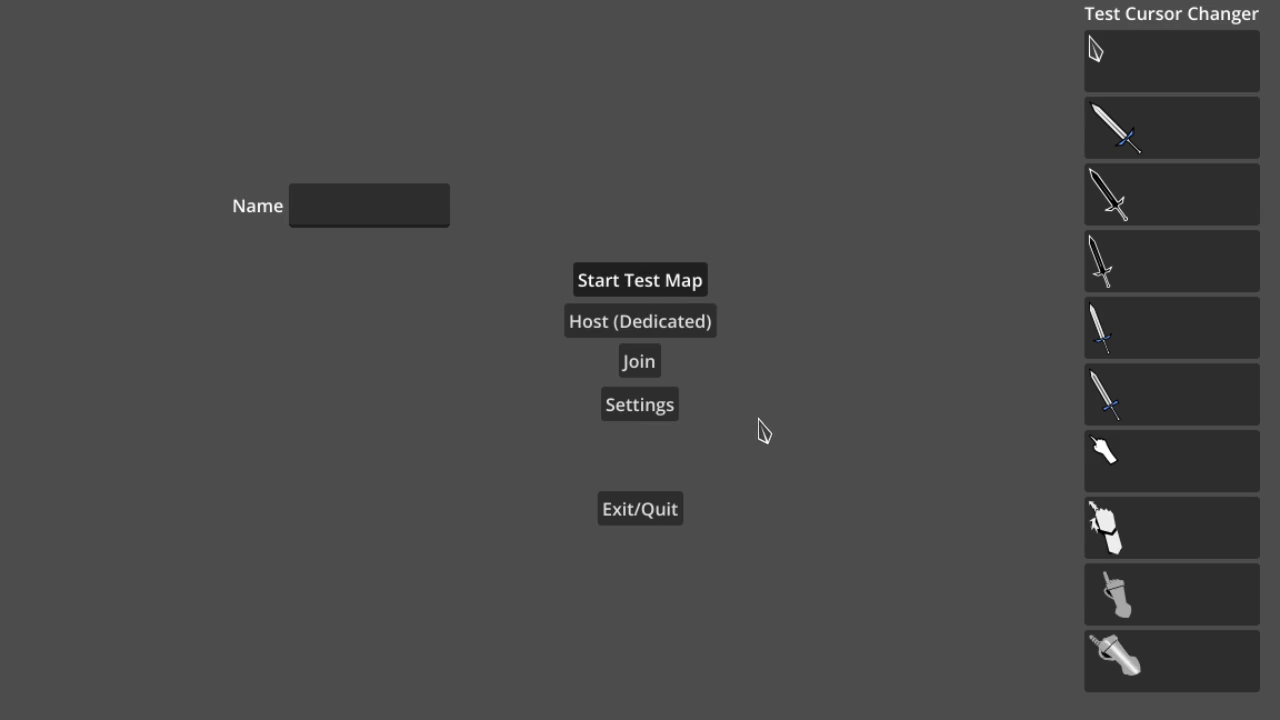
Load into the test map and play the MELEETEST emote from the emote list
{"action": "key", "text": "Return"}
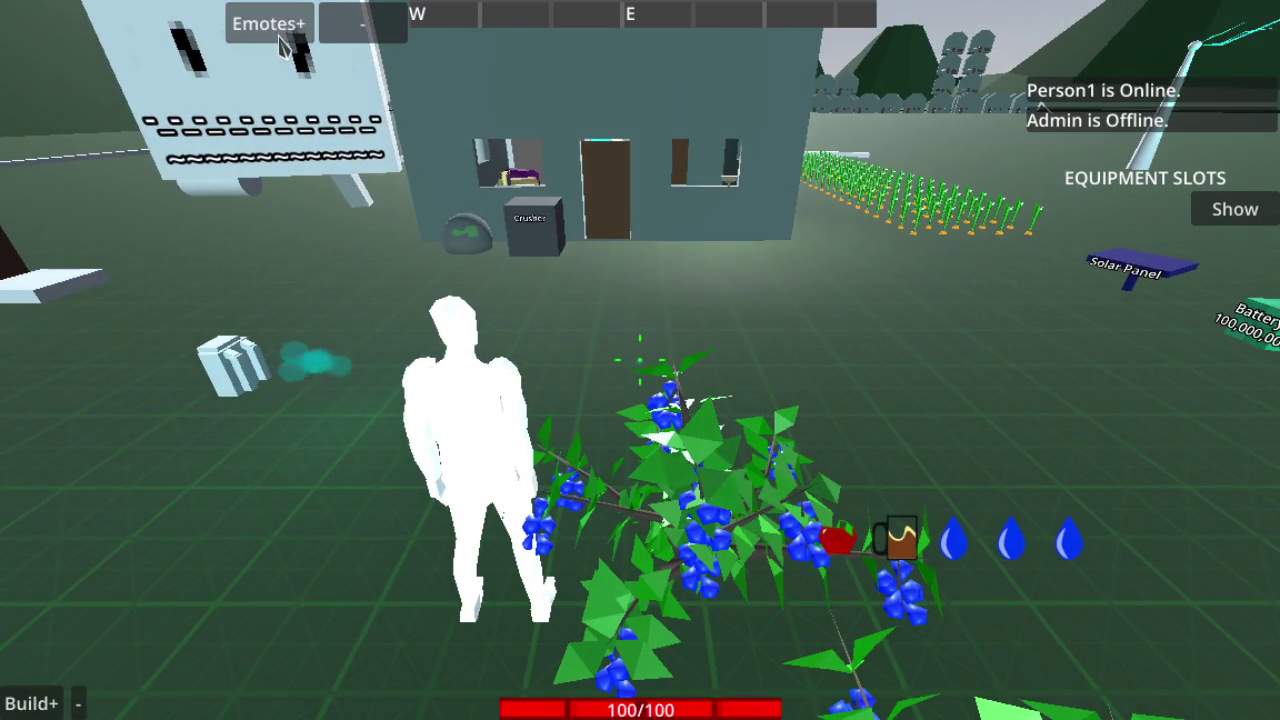
{"action": "left_click", "coordinate": [280, 38]}
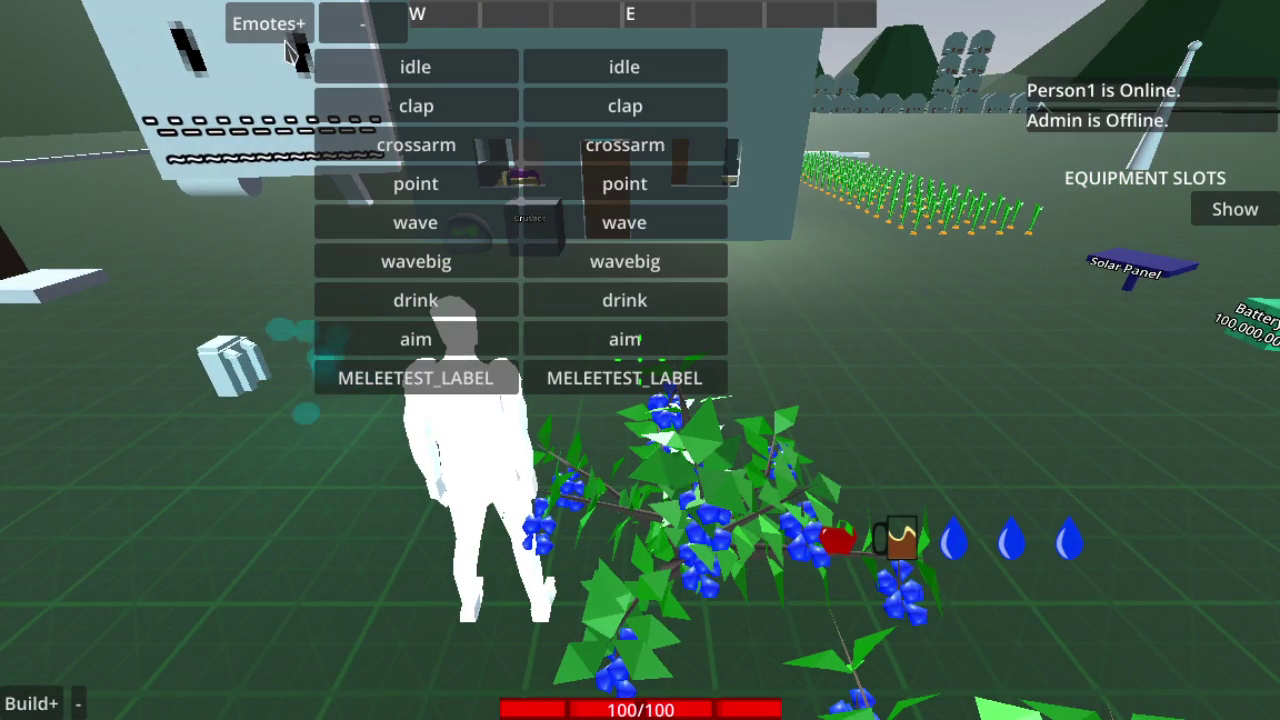
{"action": "left_click", "coordinate": [572, 378]}
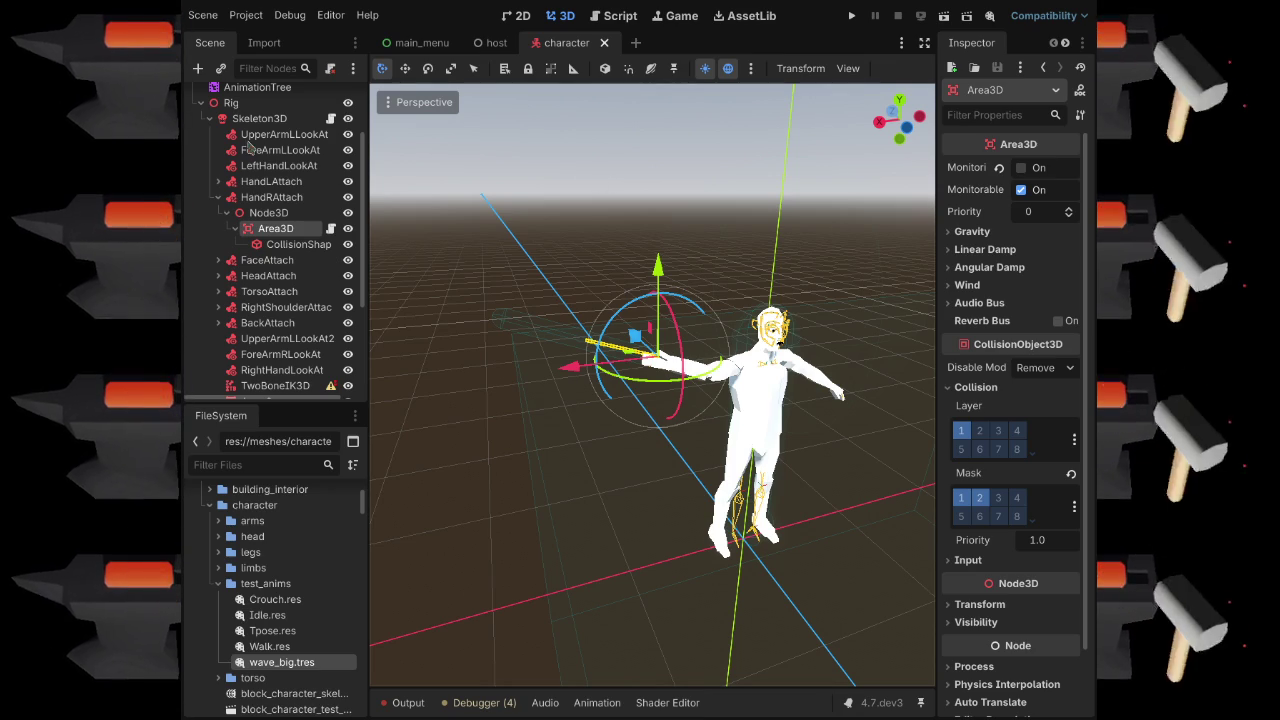
{"action": "scroll", "coordinate": [254, 133], "scroll_direction": "up", "scroll_amount": 3}
{"action": "left_click", "coordinate": [246, 99]}
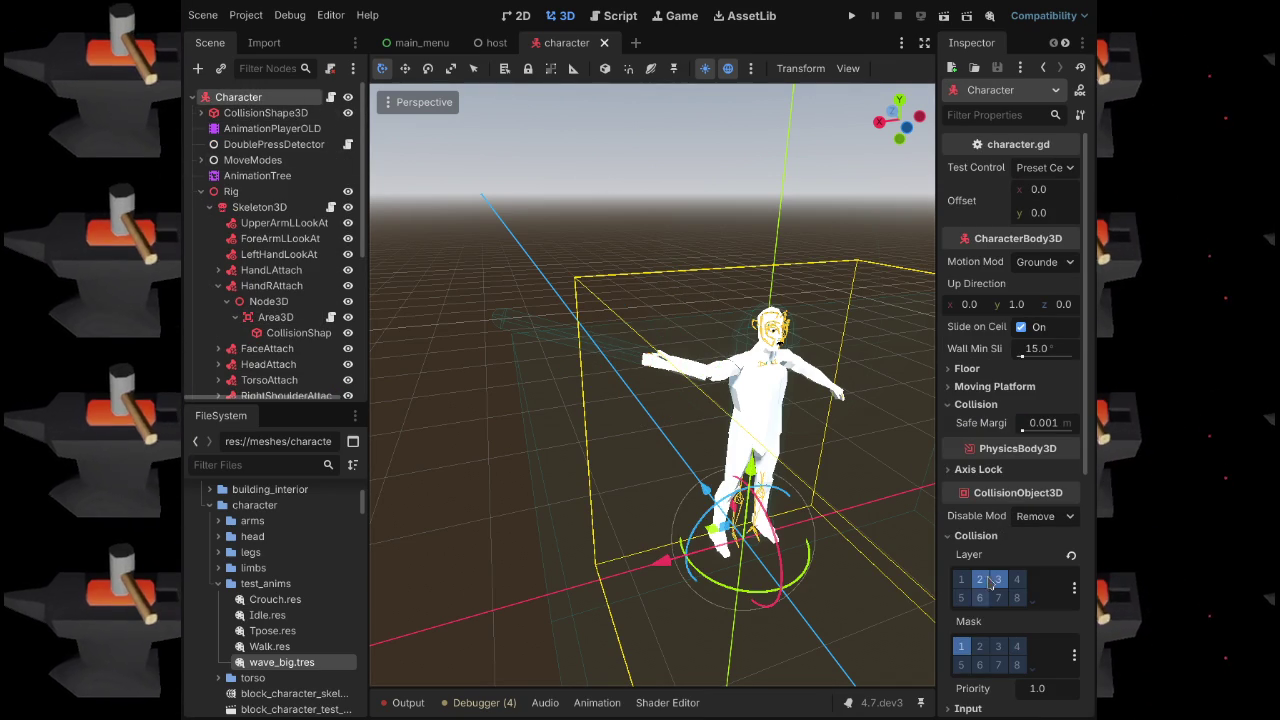
{"action": "left_click", "coordinate": [285, 333]}
{"action": "left_click", "coordinate": [275, 317]}
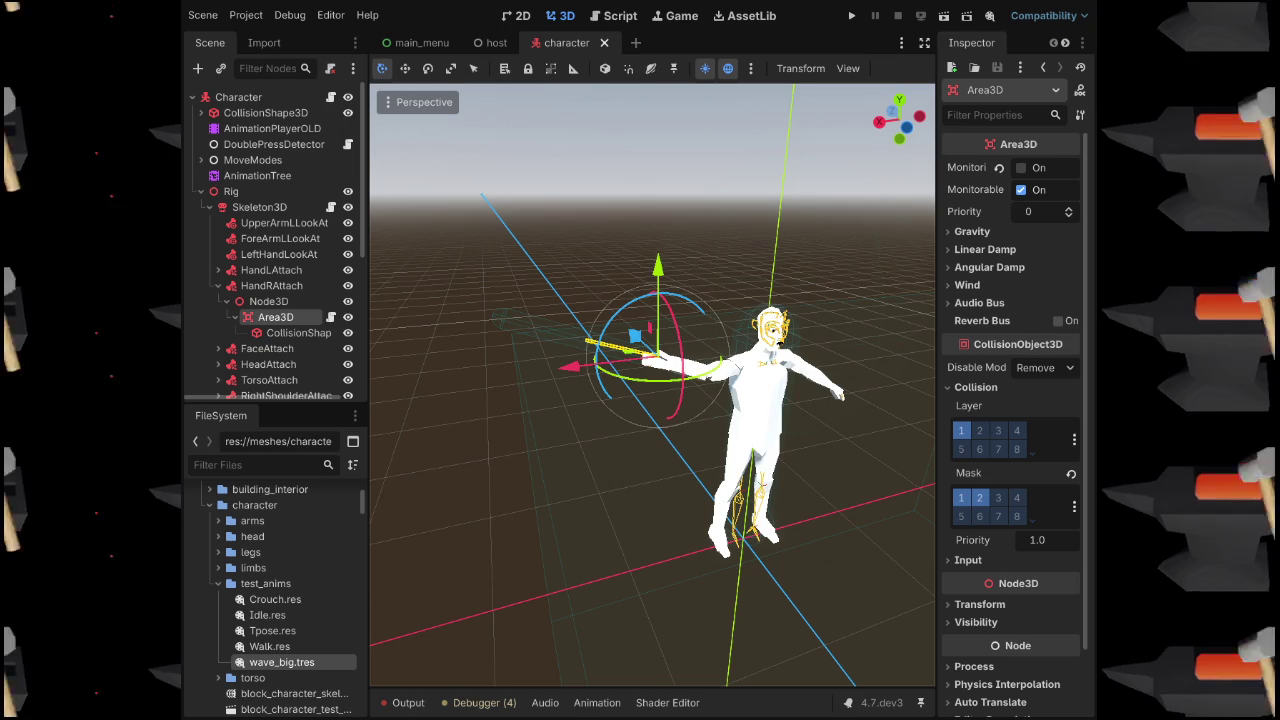
Scroll the Inspector down to the Area3D's Collision mask settings
{"action": "scroll", "coordinate": [915, 270], "scroll_direction": "down", "scroll_amount": 2}
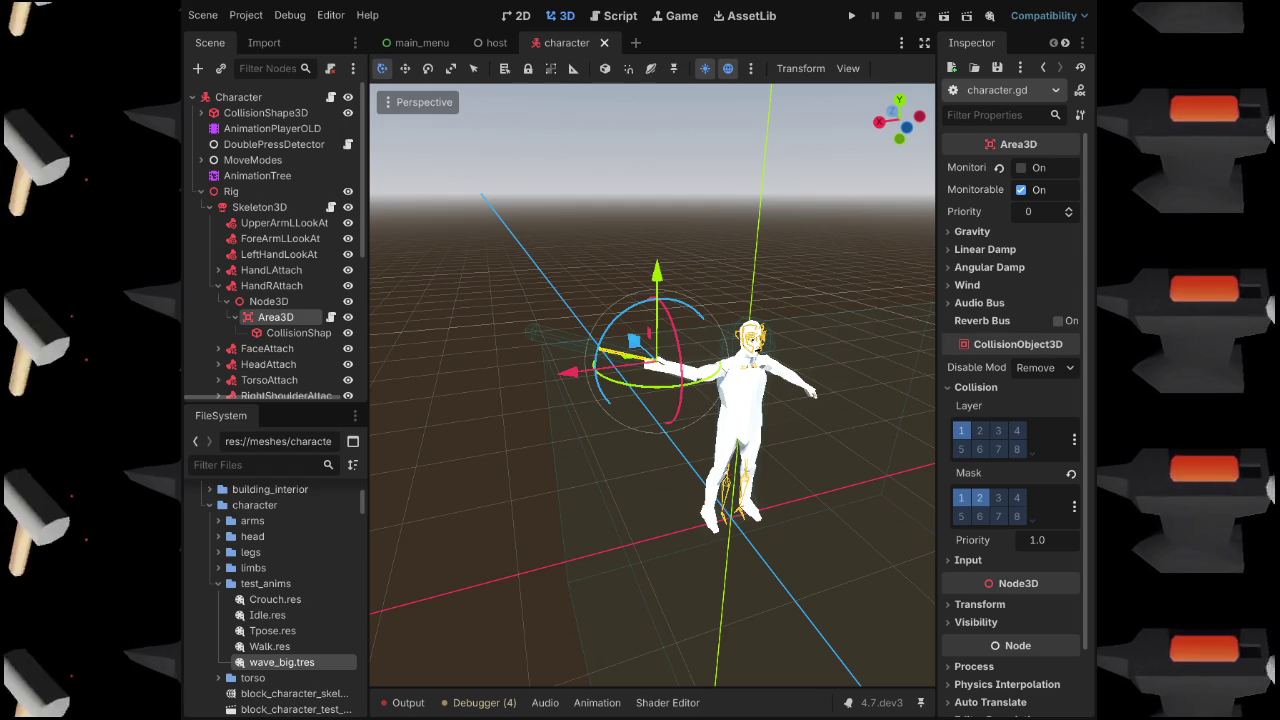
Save the character scene, then play the MELEETEST emote in the running game
{"action": "key", "text": "ctrl+s"}
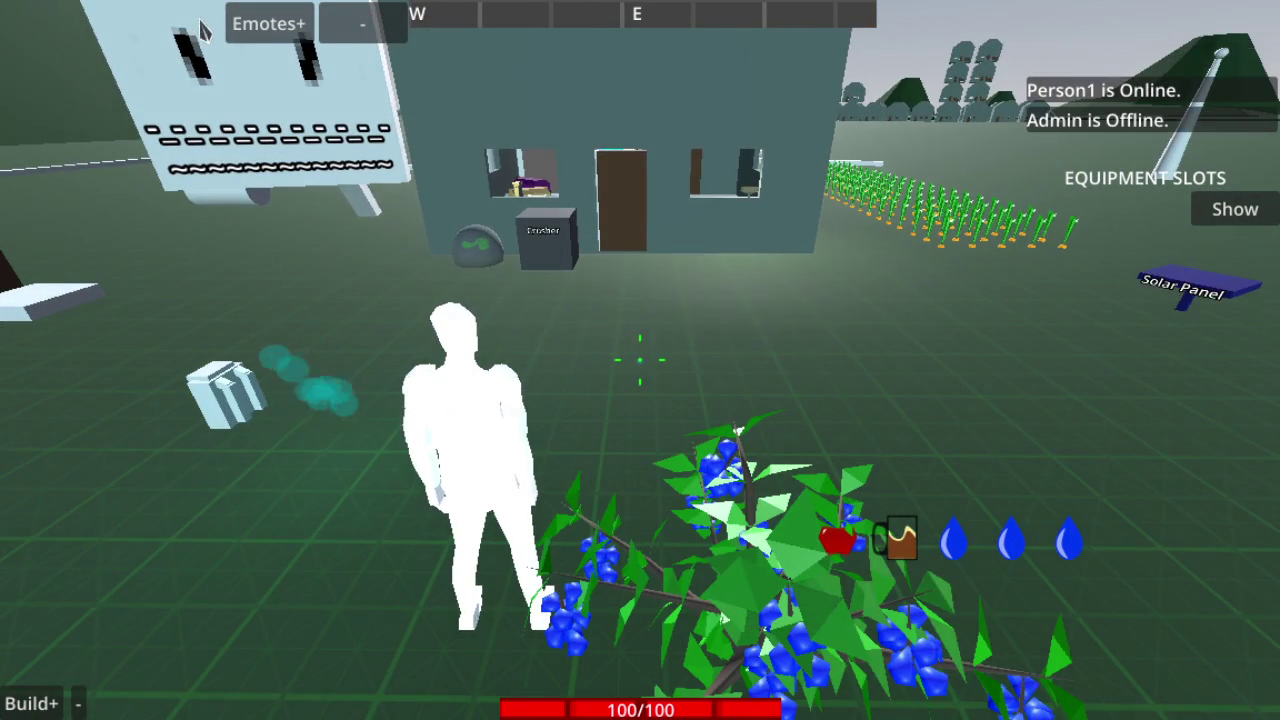
{"action": "left_click", "coordinate": [268, 24]}
{"action": "left_click", "coordinate": [565, 388]}
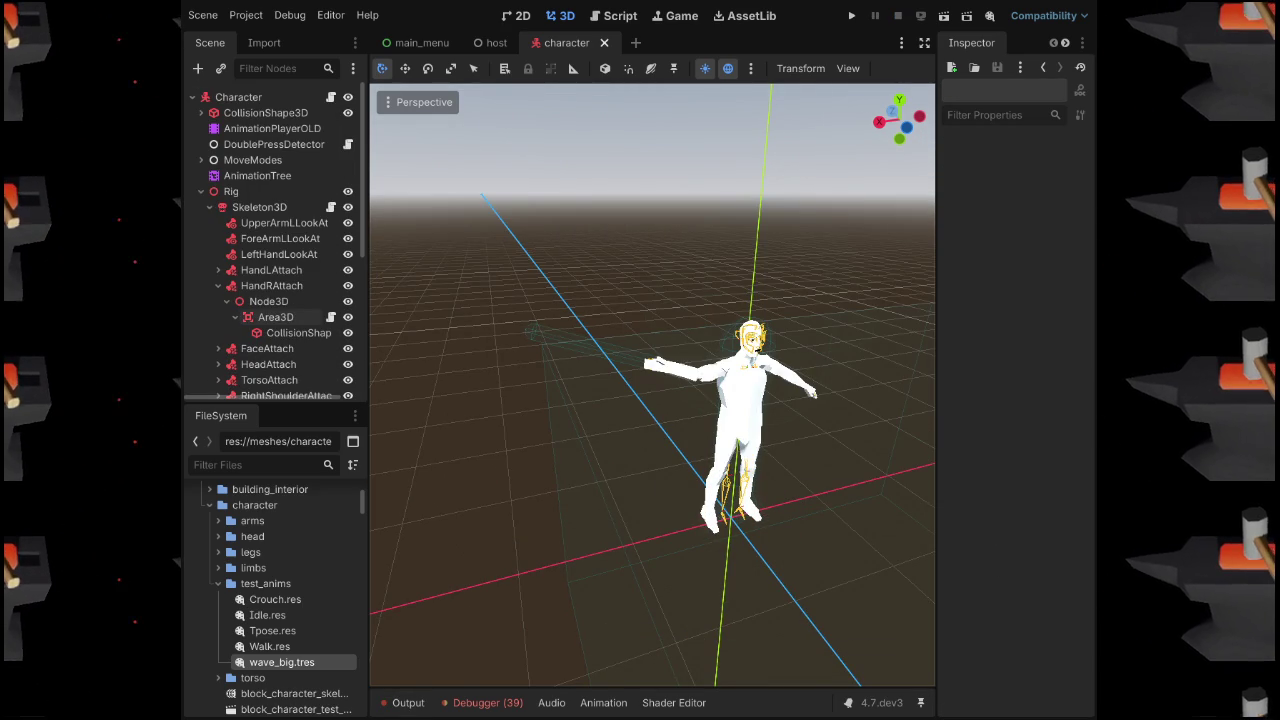
Run the project with F5 and load into the test map
{"action": "key", "text": "F5"}
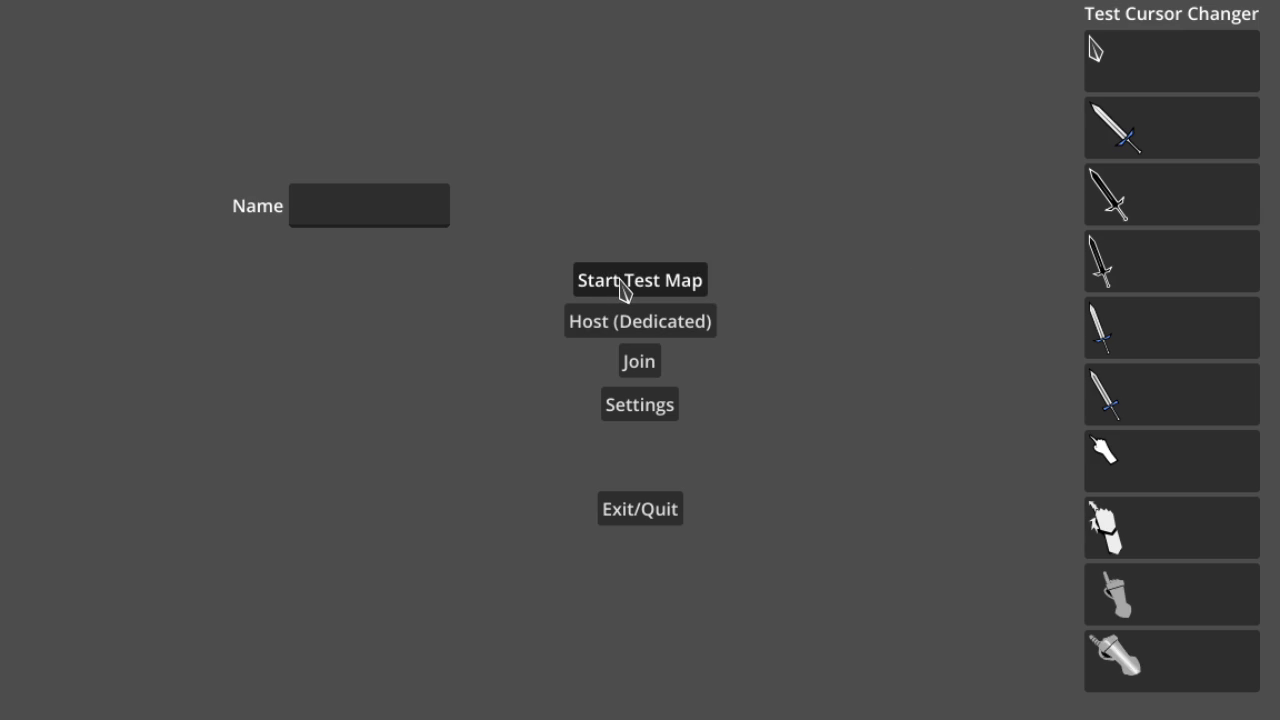
{"action": "left_click", "coordinate": [640, 280]}
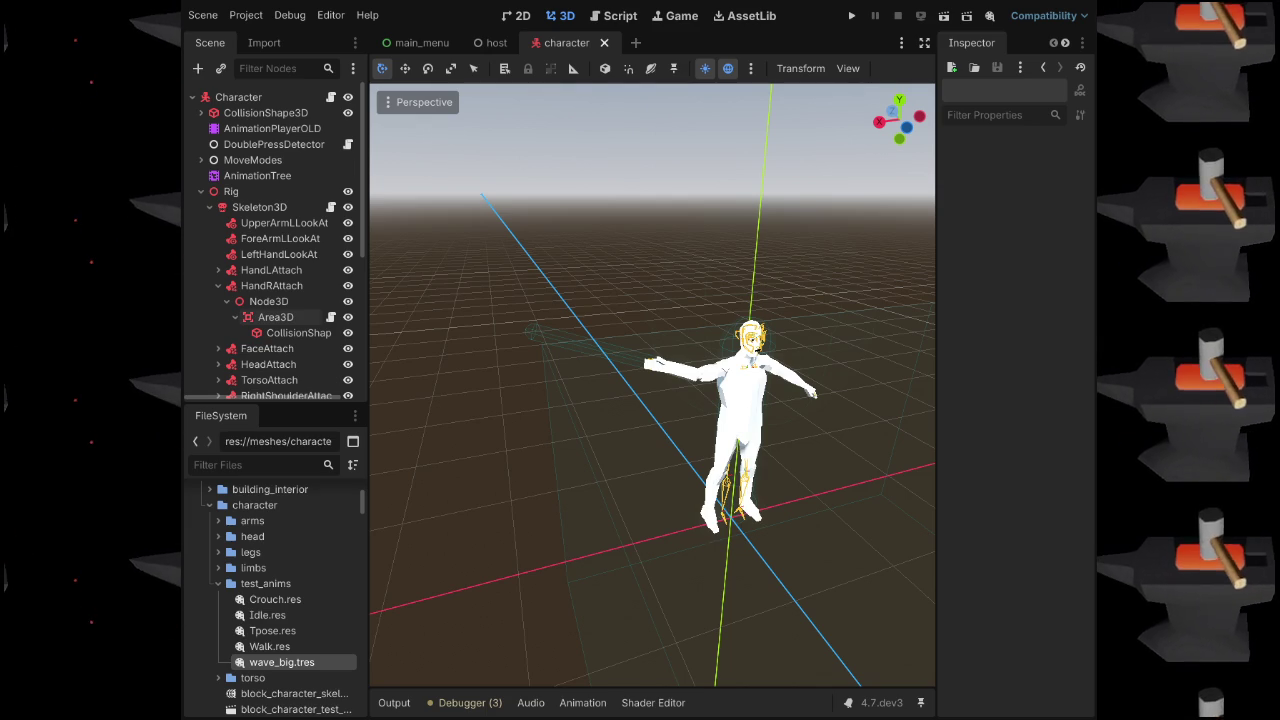
Save and run the game into the test map, open the emote list, and orbit the camera around the character
{"action": "key", "text": "ctrl+s"}
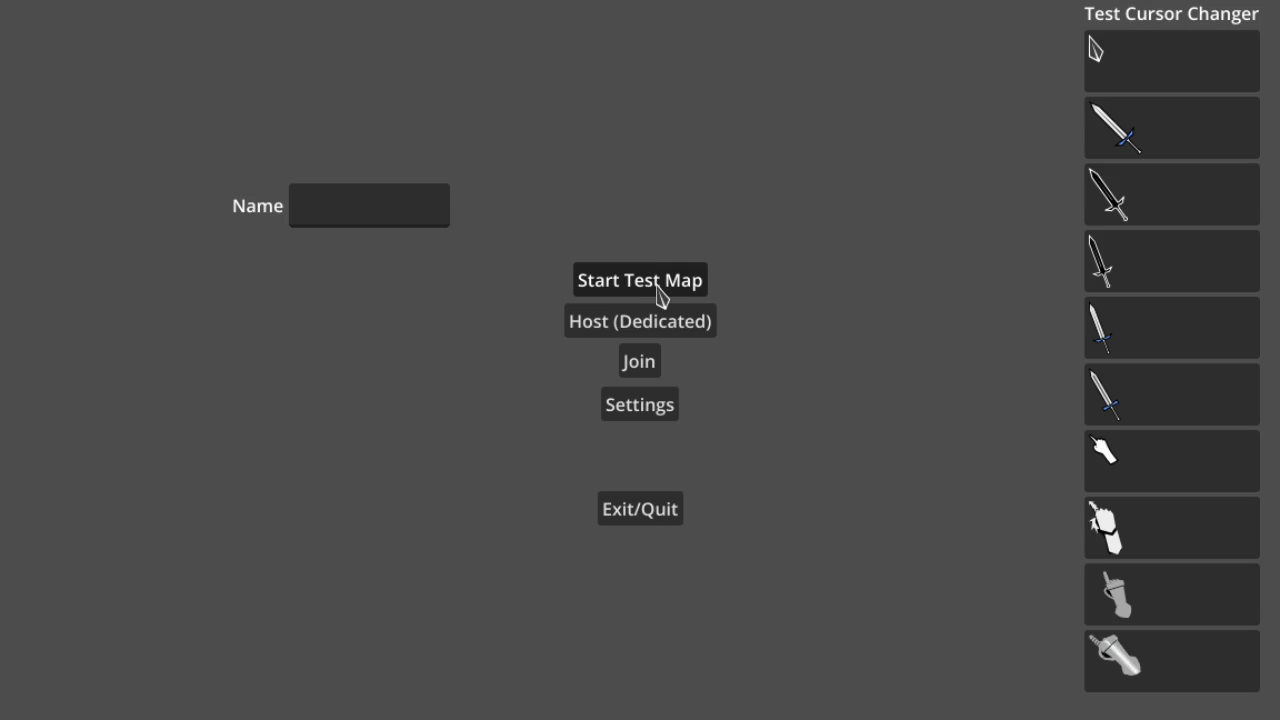
{"action": "left_click", "coordinate": [658, 290]}
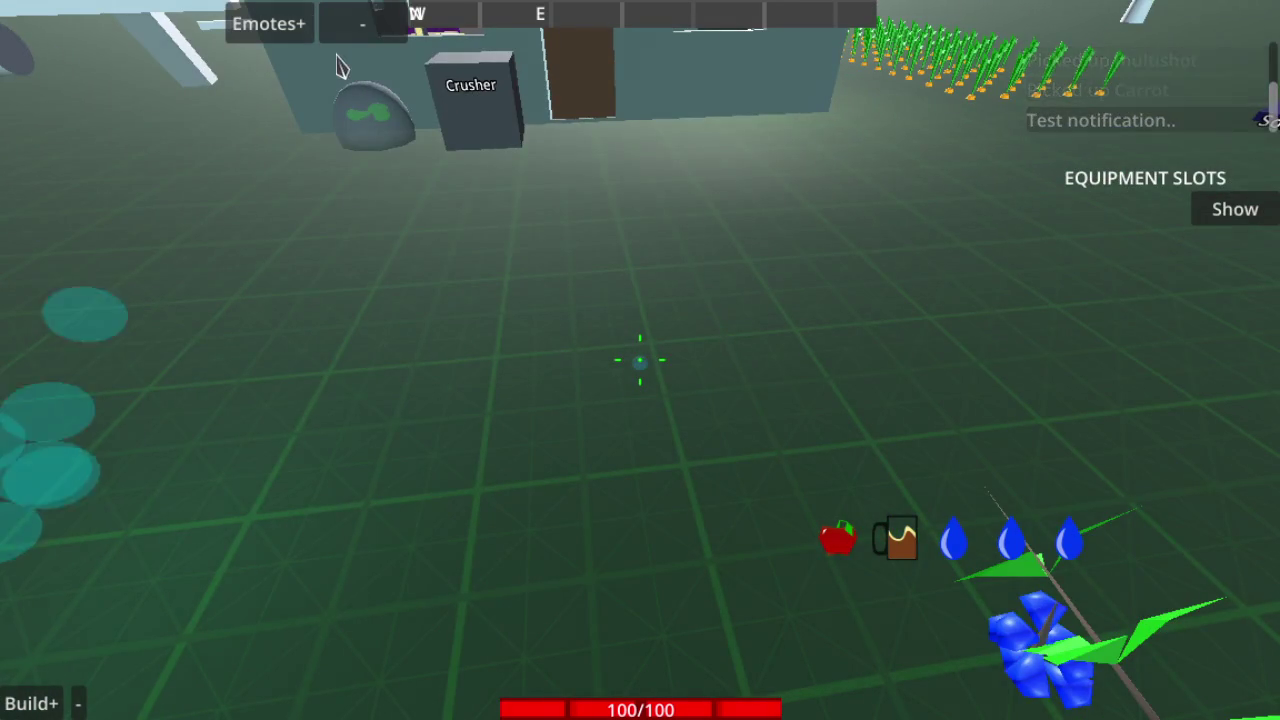
{"action": "left_click", "coordinate": [285, 28]}
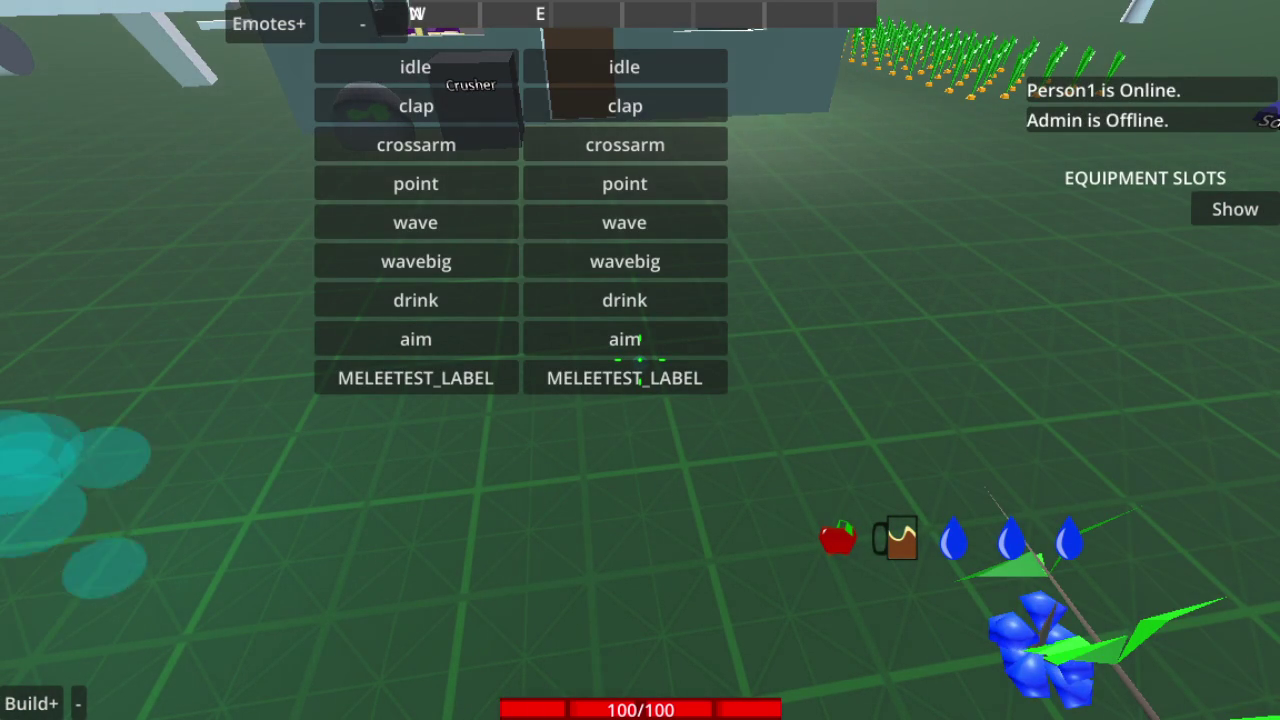
{"action": "left_click_drag", "start_coordinate": [811, 431], "coordinate": [576, 395]}
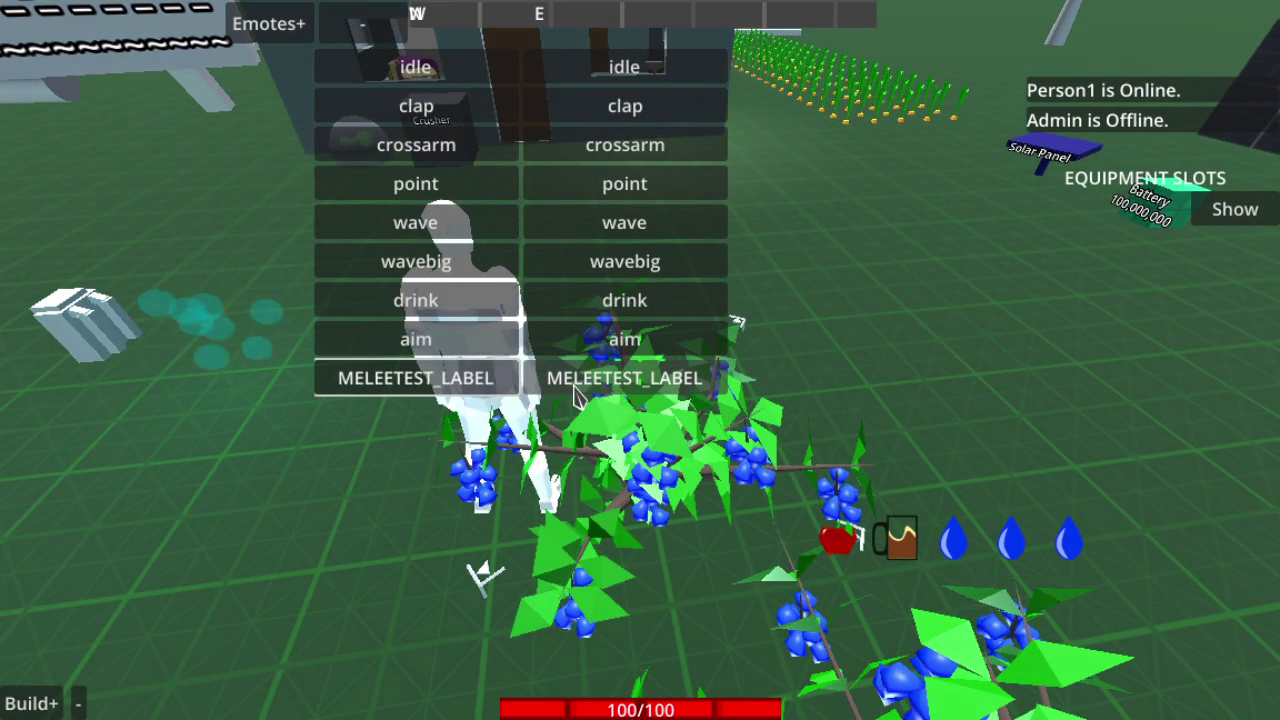
{"action": "left_click_drag", "start_coordinate": [576, 395], "coordinate": [642, 373]}
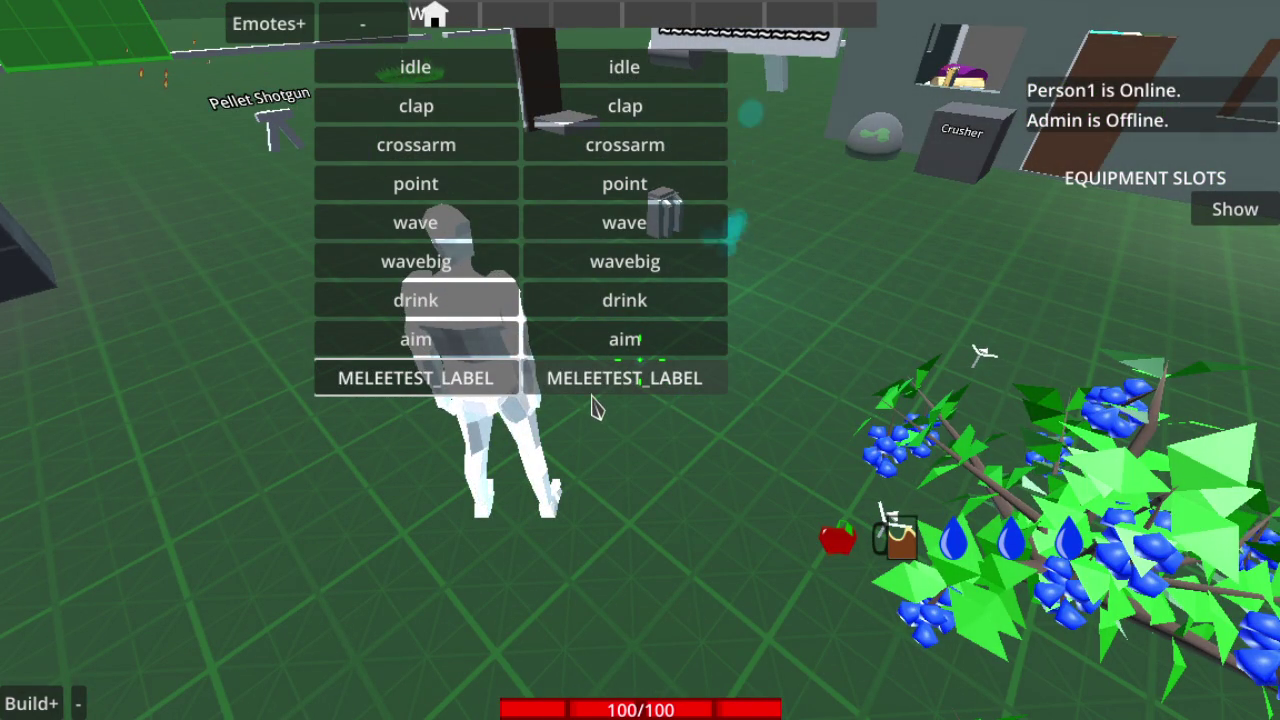
{"action": "mouse_move", "coordinate": [812, 362]}
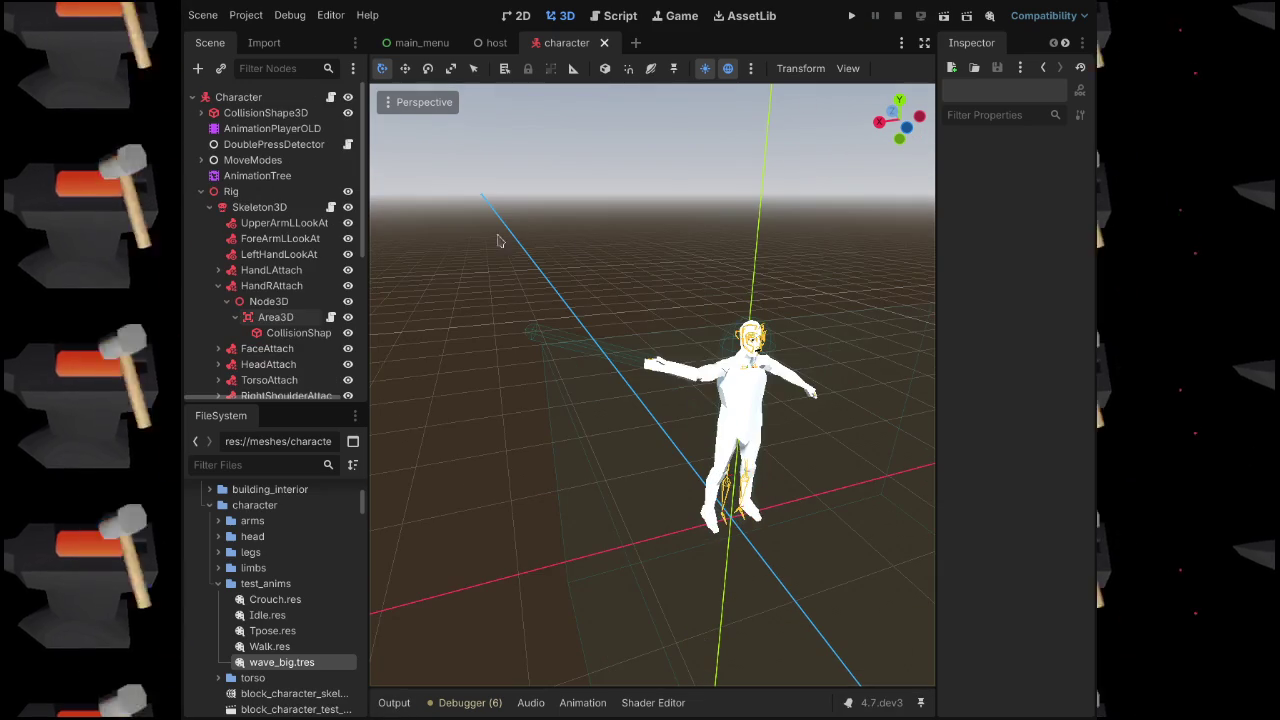
On the AnimationPlayer's activate_item_melee Functions key, set Args 0 to 0.5, then run with F5
{"action": "scroll", "coordinate": [300, 265], "scroll_direction": "down", "scroll_amount": 2}
{"action": "left_click", "coordinate": [262, 345]}
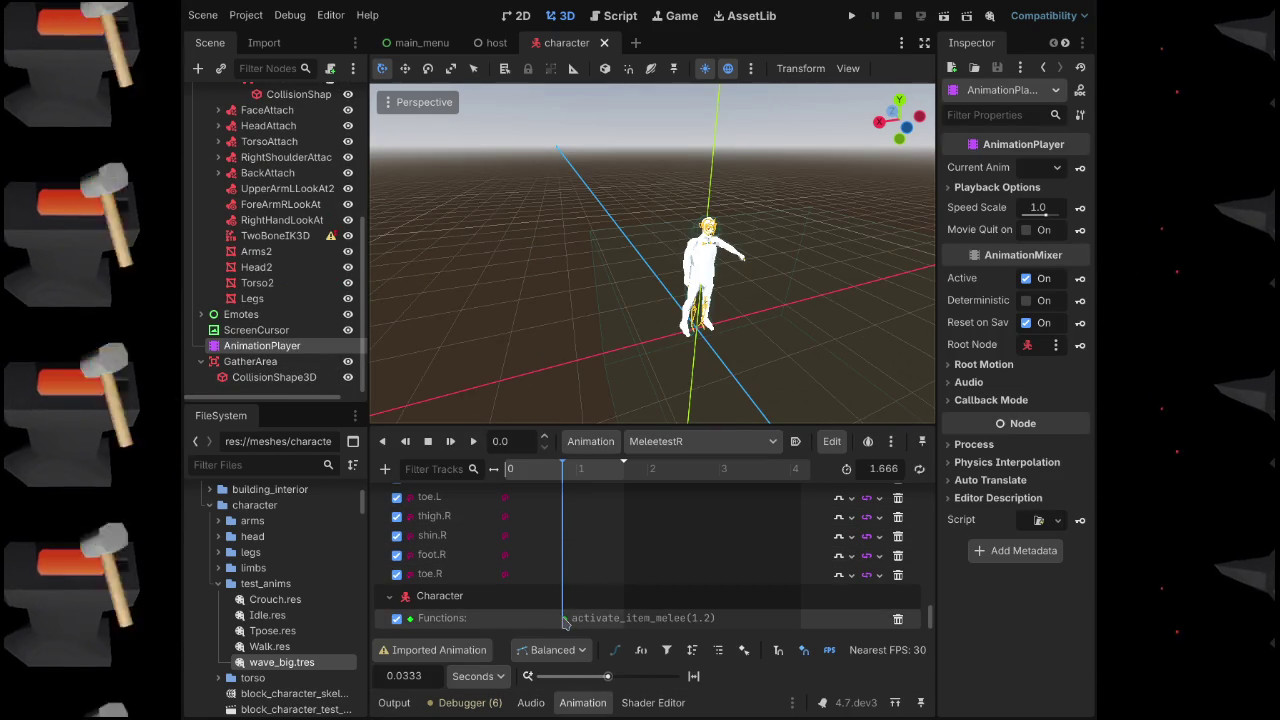
{"action": "left_click", "coordinate": [564, 618]}
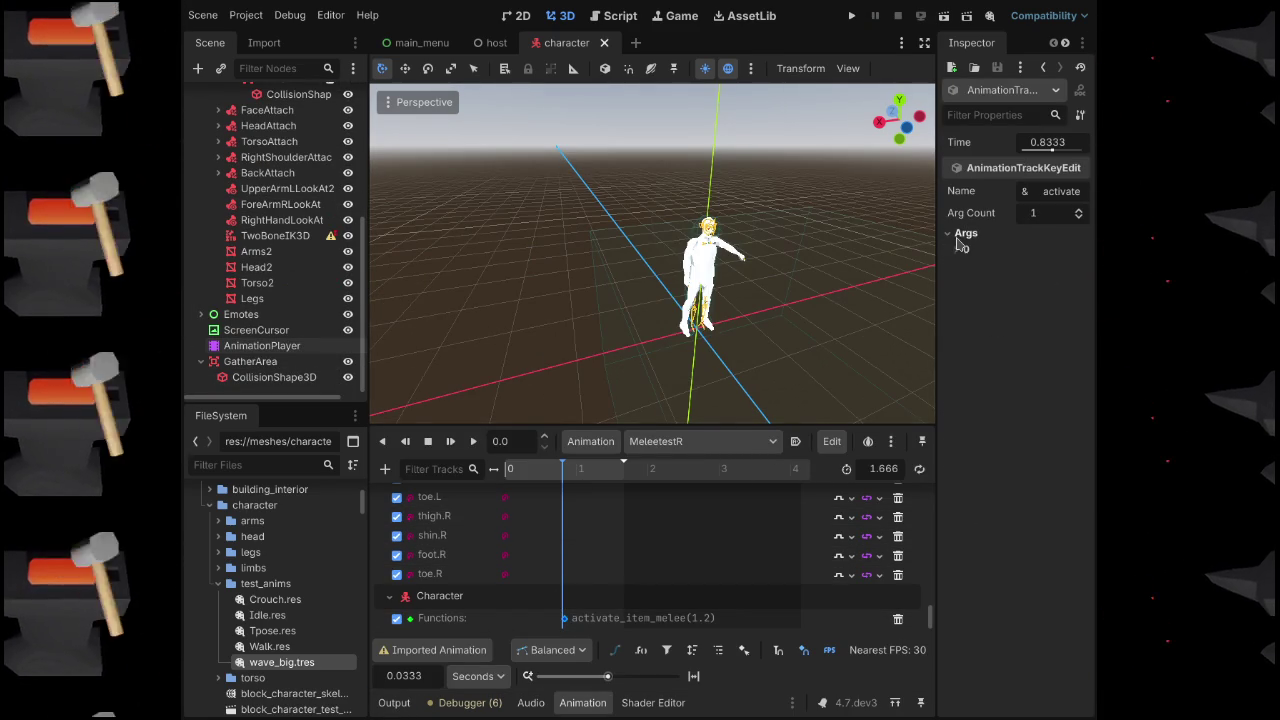
{"action": "left_click", "coordinate": [1036, 290]}
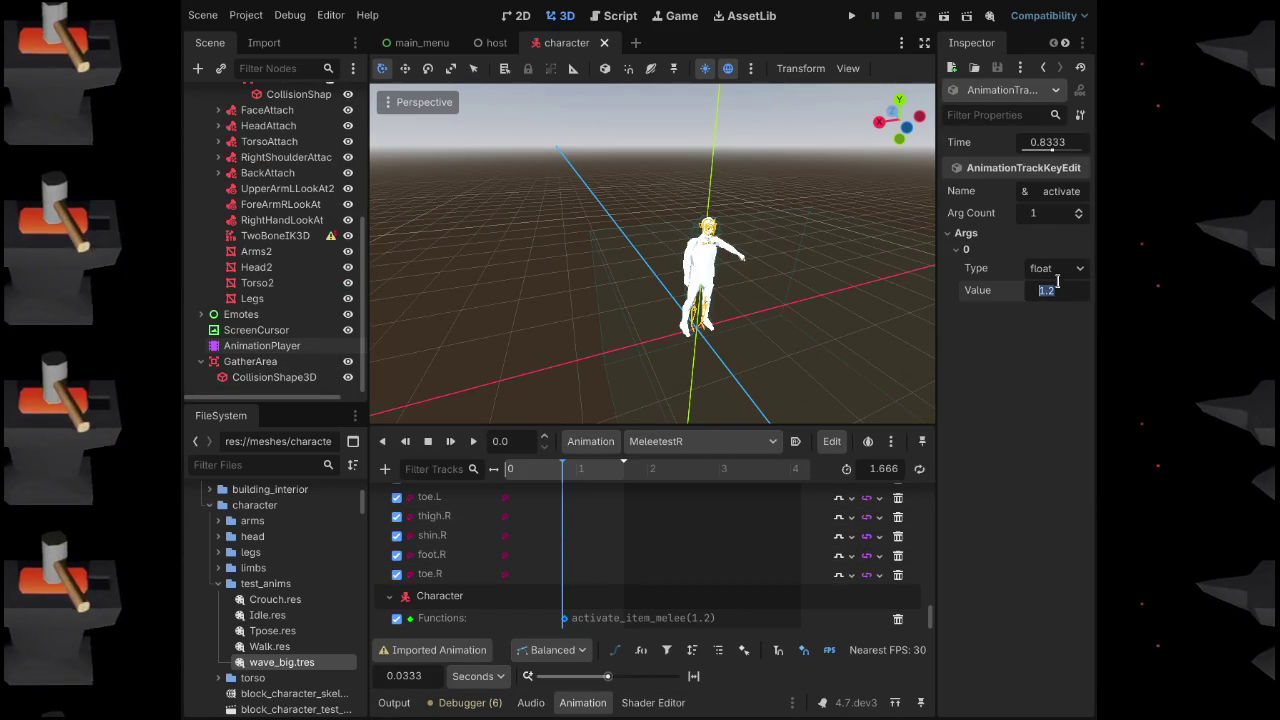
{"action": "type", "text": "0.5"}
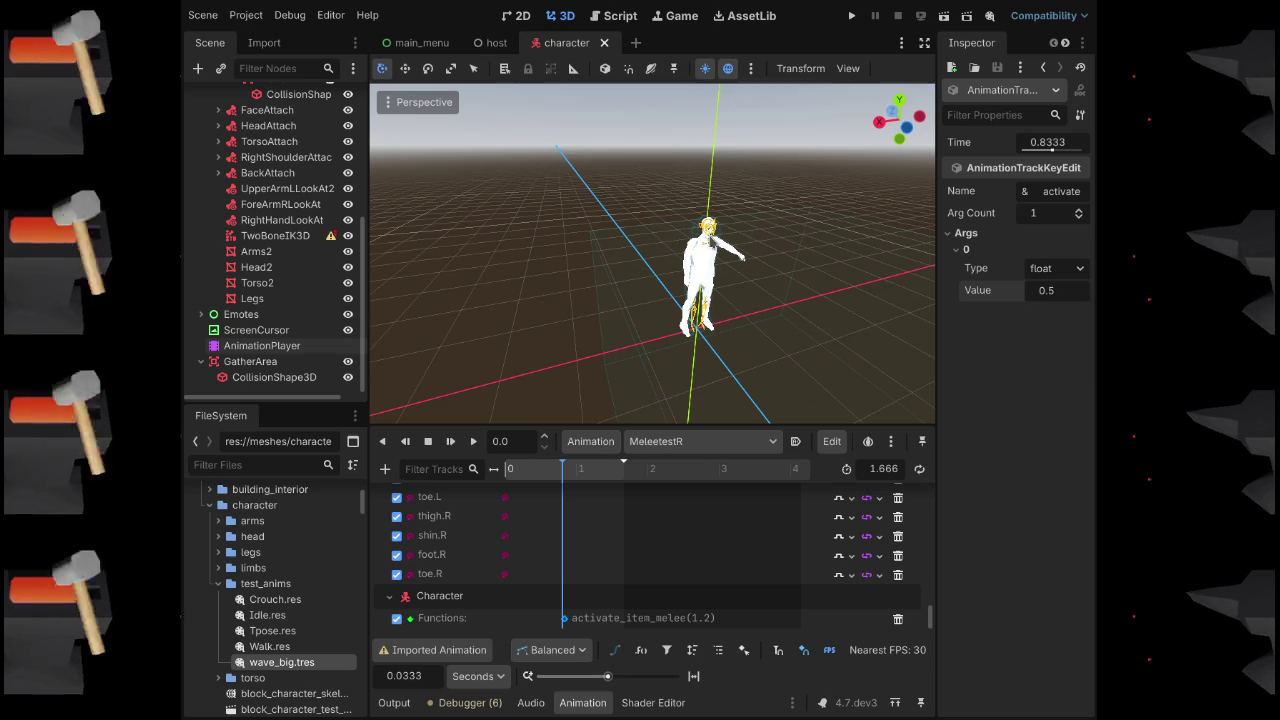
{"action": "key", "text": "F5"}
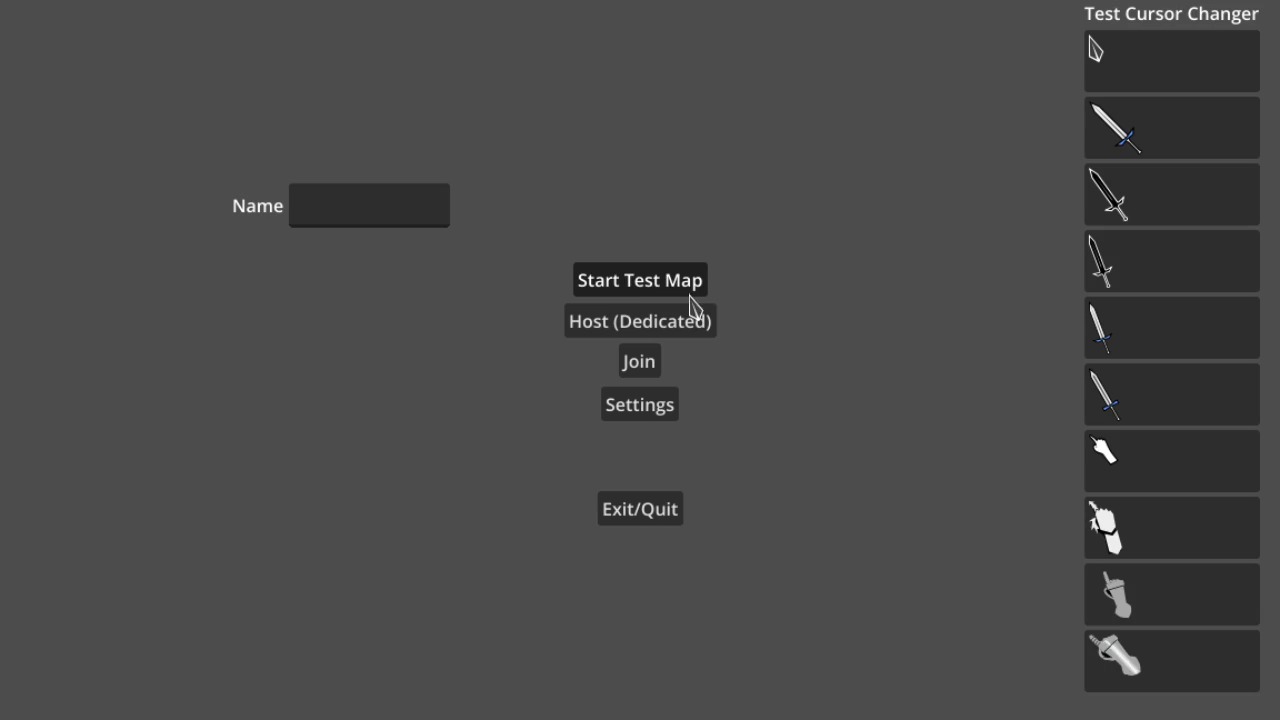
Load the test map and play the melee test emote, then return to the editor's animation timeline
{"action": "left_click", "coordinate": [700, 290]}
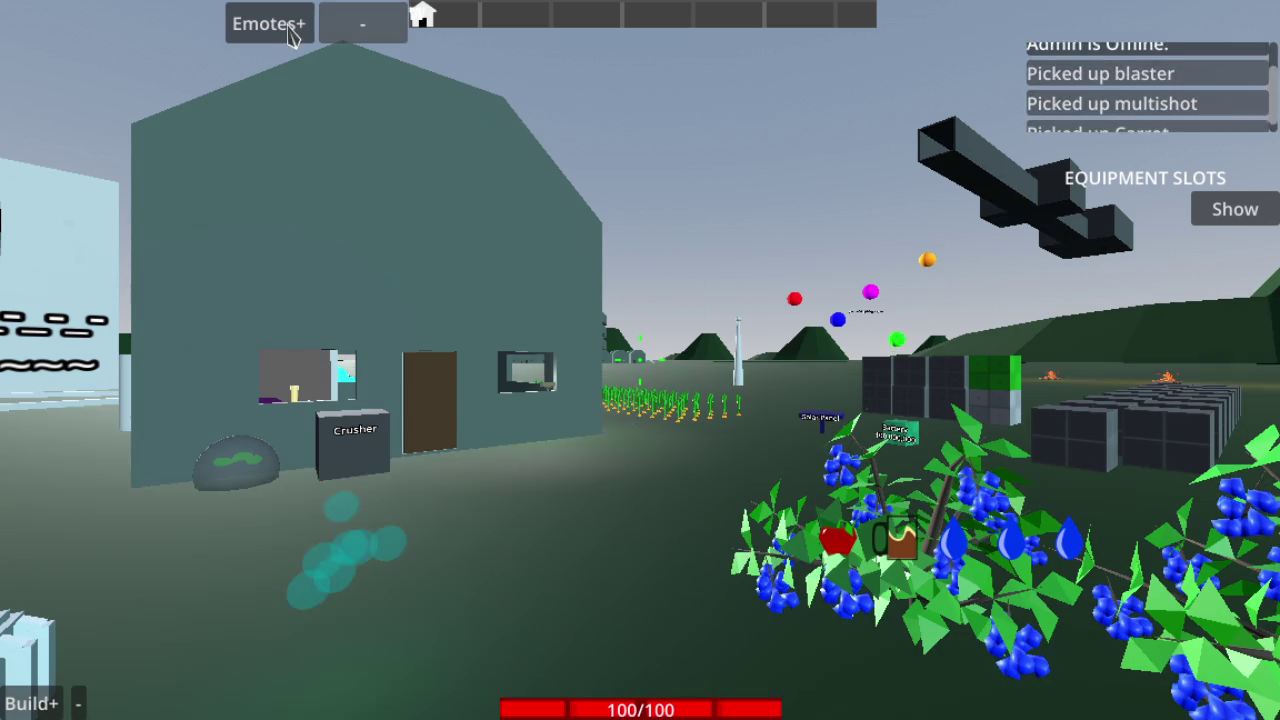
{"action": "left_click", "coordinate": [286, 30]}
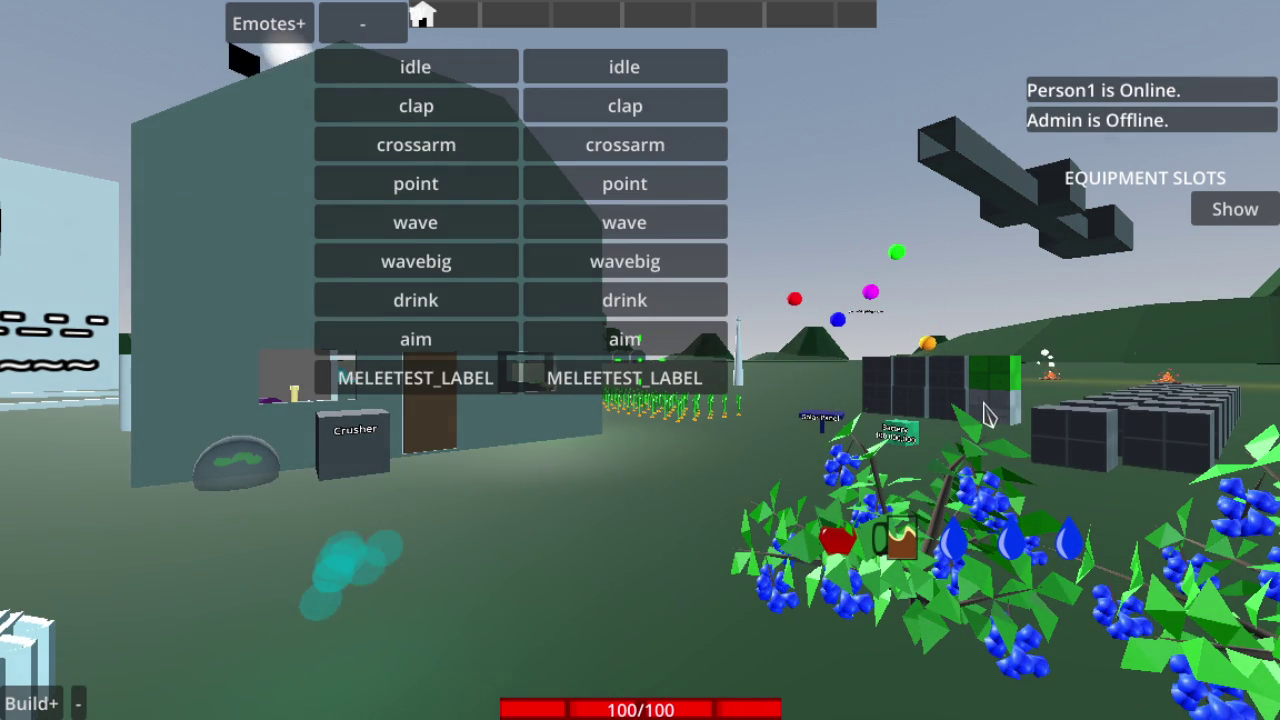
{"action": "key", "text": "Left"}
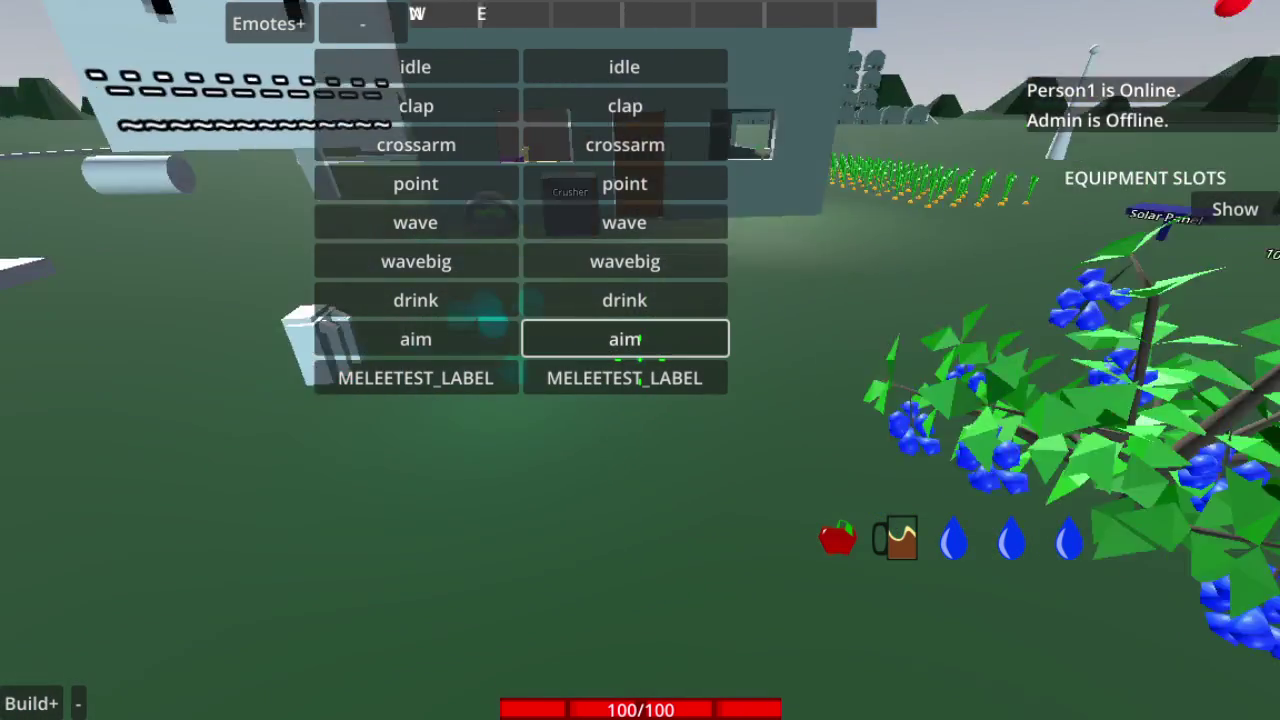
{"action": "left_click", "coordinate": [589, 388]}
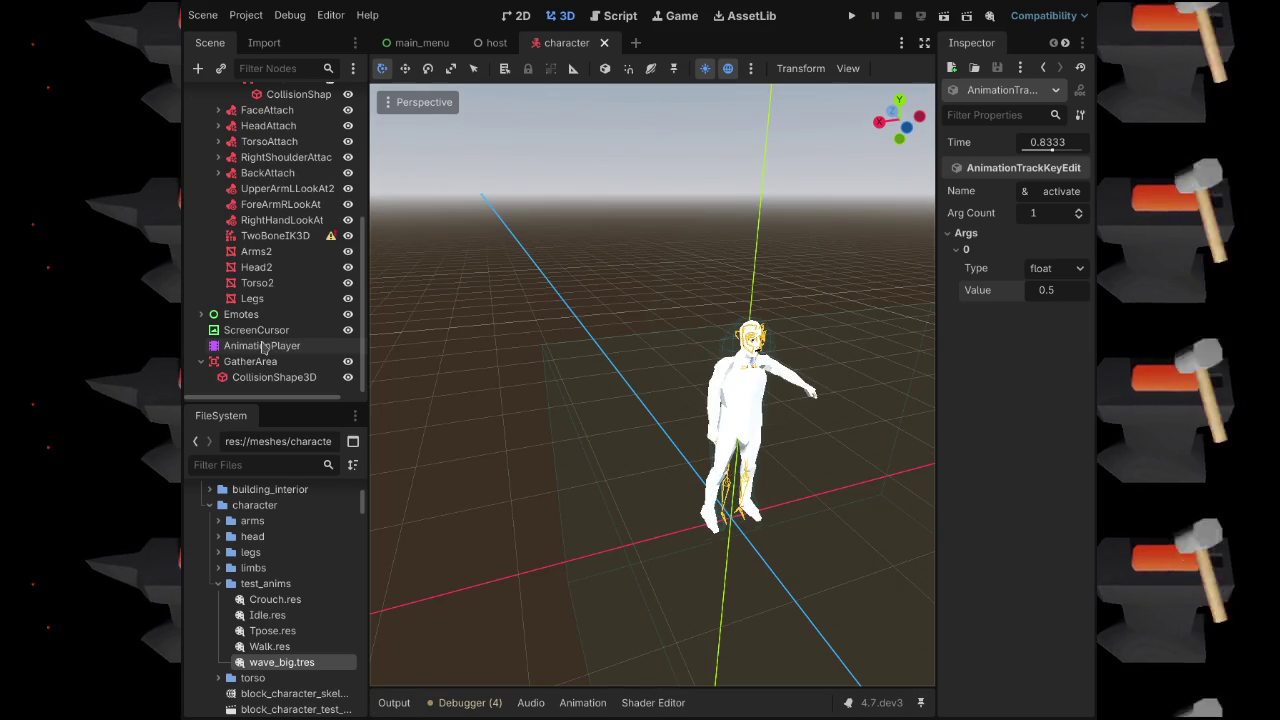
{"action": "left_click", "coordinate": [256, 330]}
Reselect the melee key at 0.83 on the Functions track, save the scene, and relaunch into the test map
{"action": "left_click", "coordinate": [262, 345]}
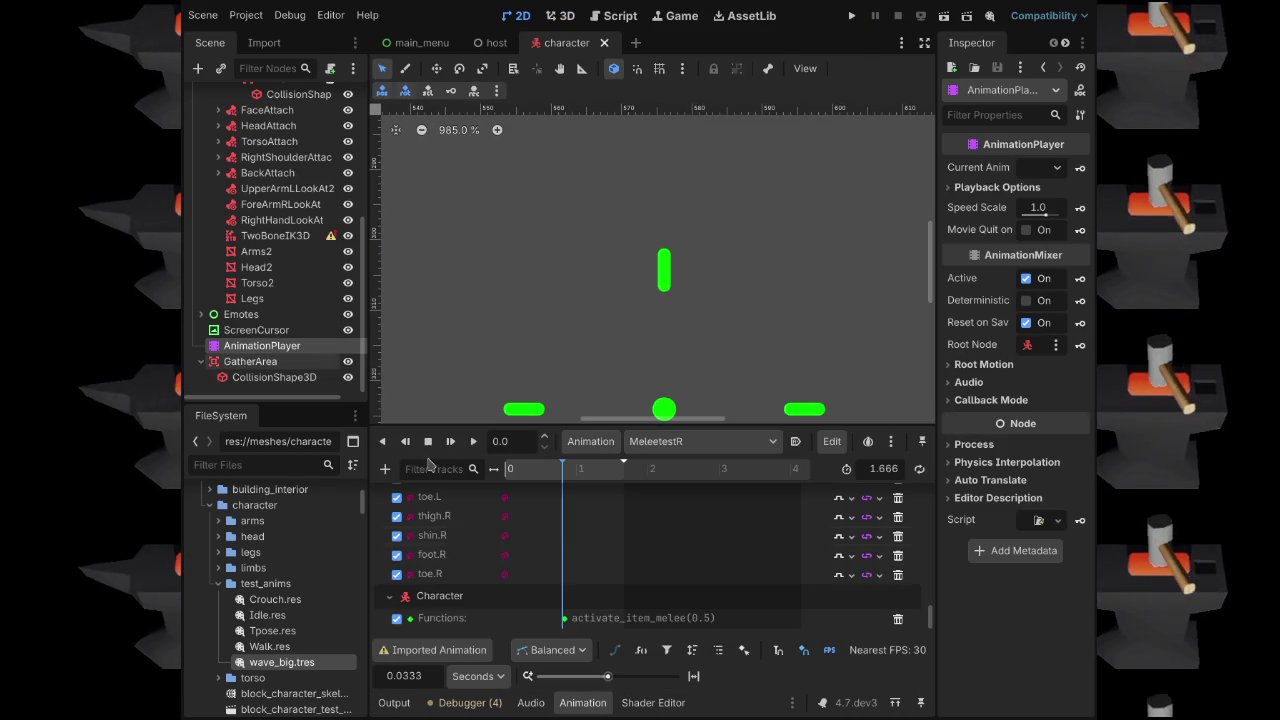
{"action": "left_click", "coordinate": [565, 620]}
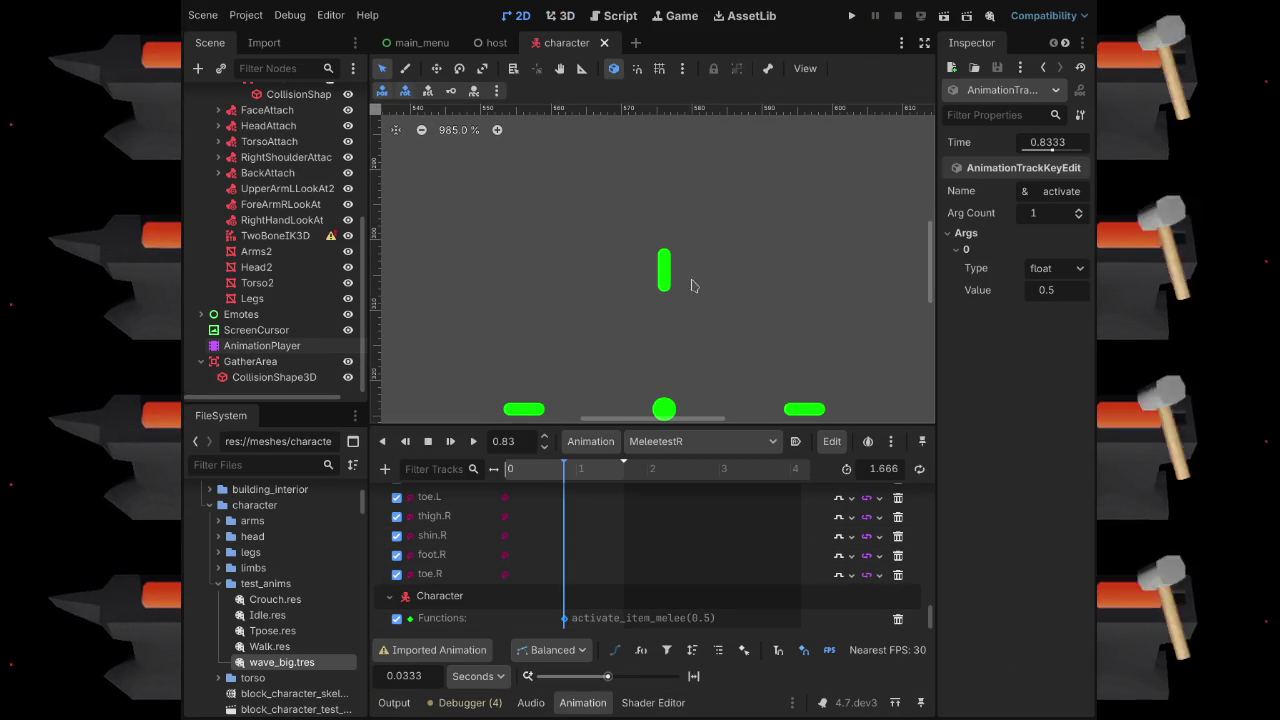
{"action": "key", "text": "ctrl+s"}
{"action": "scroll", "coordinate": [660, 275], "scroll_direction": "down", "scroll_amount": 5}
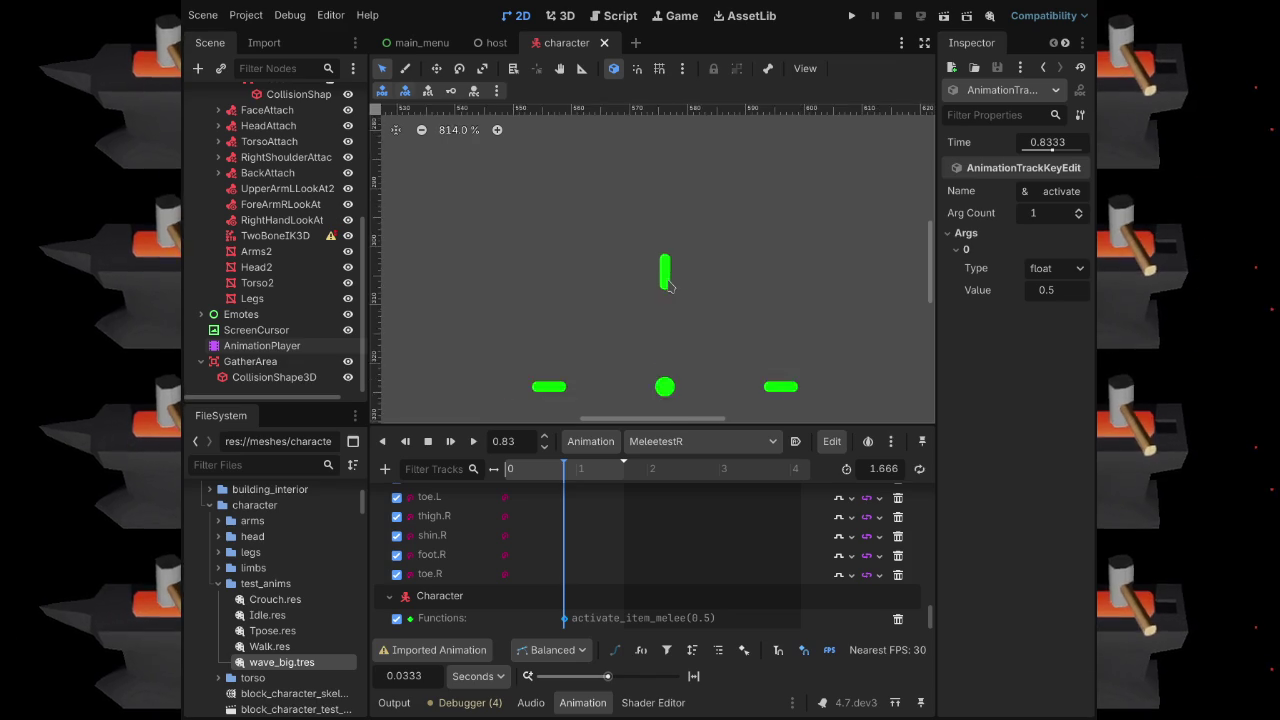
{"action": "scroll", "coordinate": [668, 285], "scroll_direction": "down", "scroll_amount": 6}
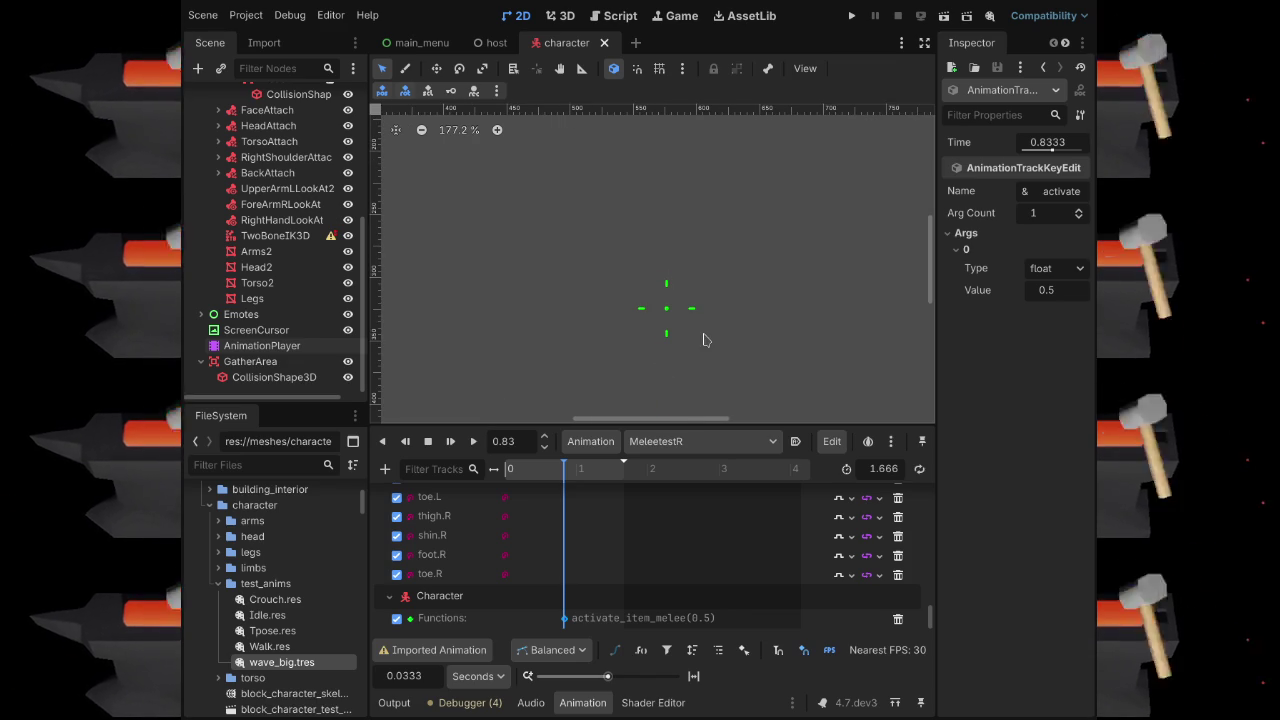
{"action": "scroll", "coordinate": [716, 320], "scroll_direction": "down", "scroll_amount": 5}
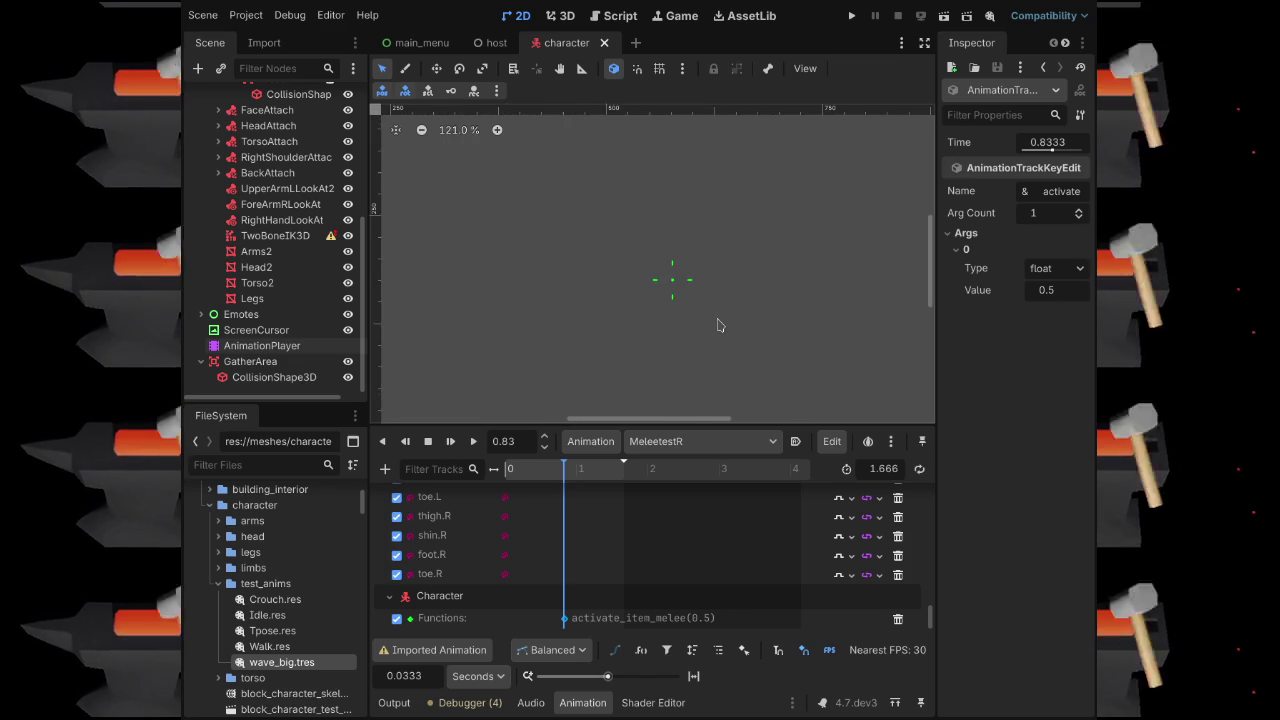
{"action": "scroll", "coordinate": [700, 300], "scroll_direction": "down", "scroll_amount": 2}
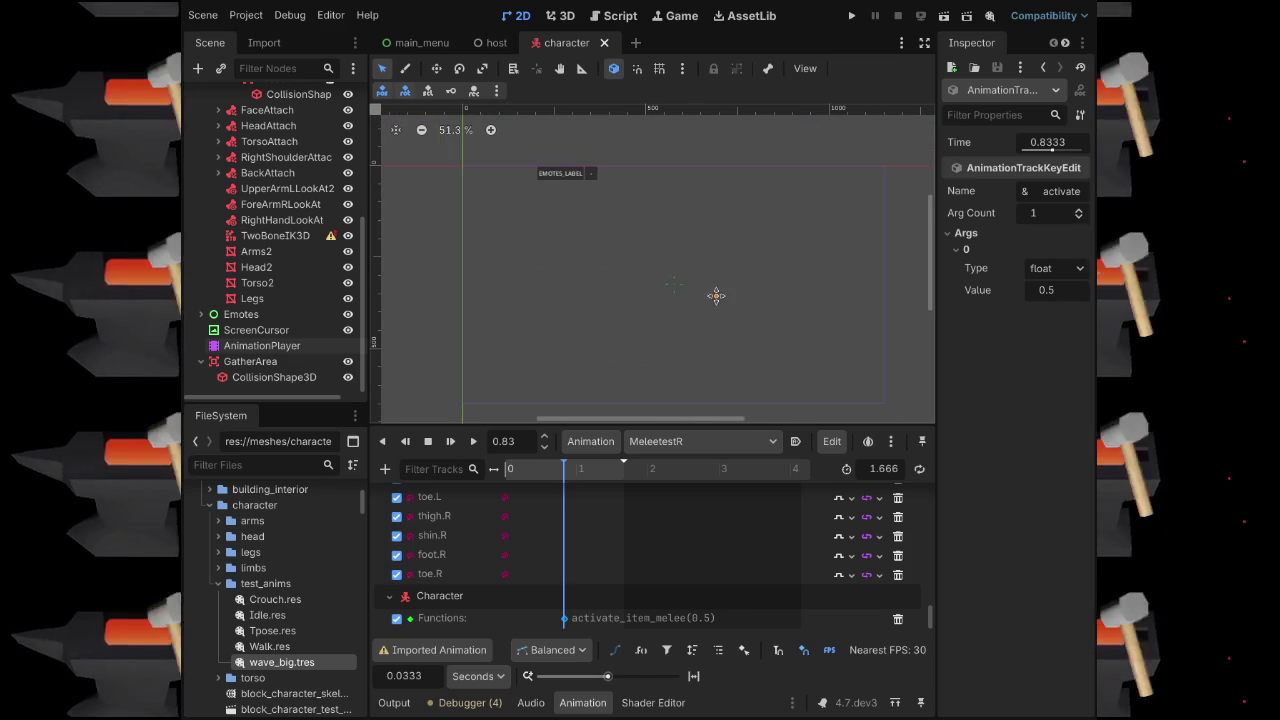
{"action": "left_click_drag", "start_coordinate": [697, 290], "coordinate": [686, 286]}
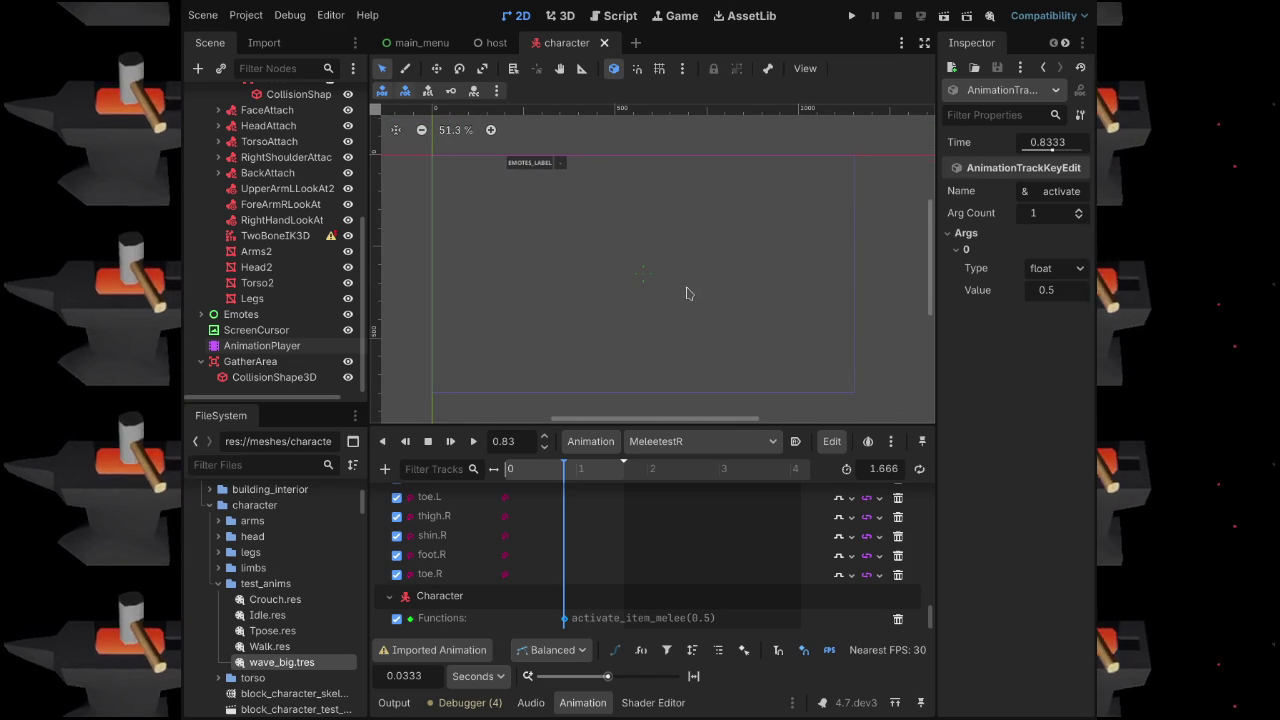
{"action": "key", "text": "F5"}
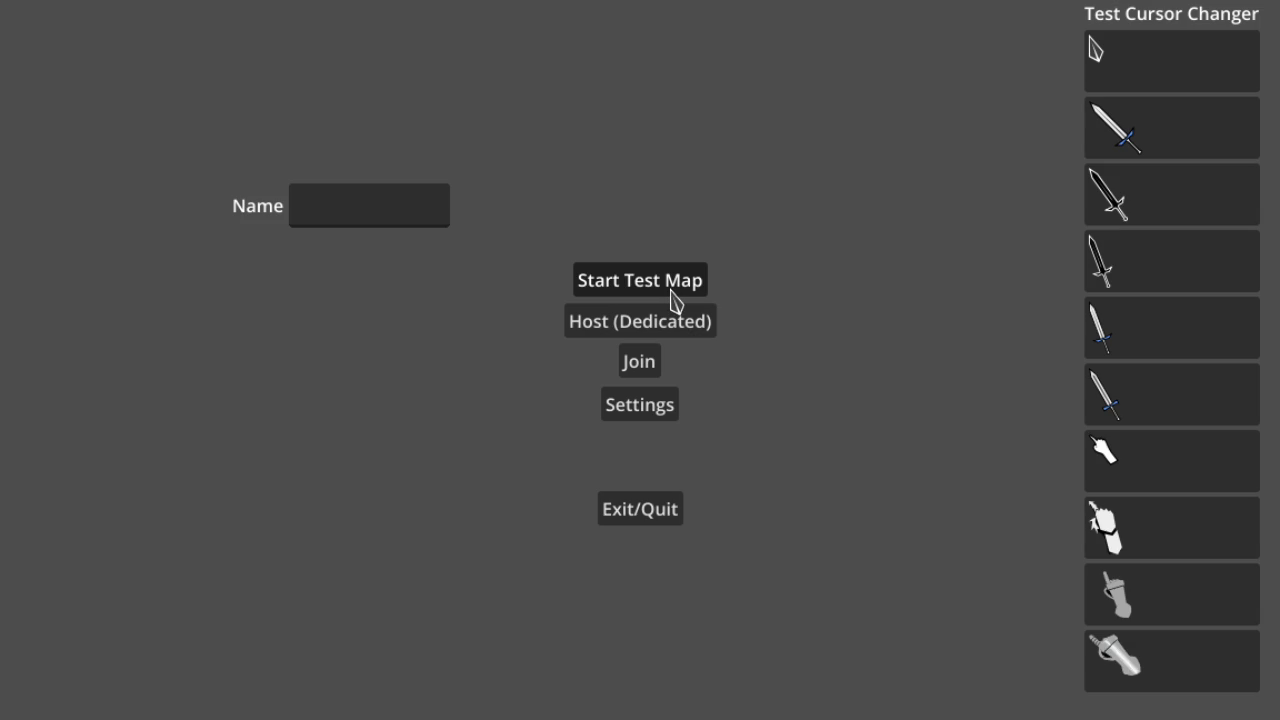
{"action": "left_click", "coordinate": [672, 292]}
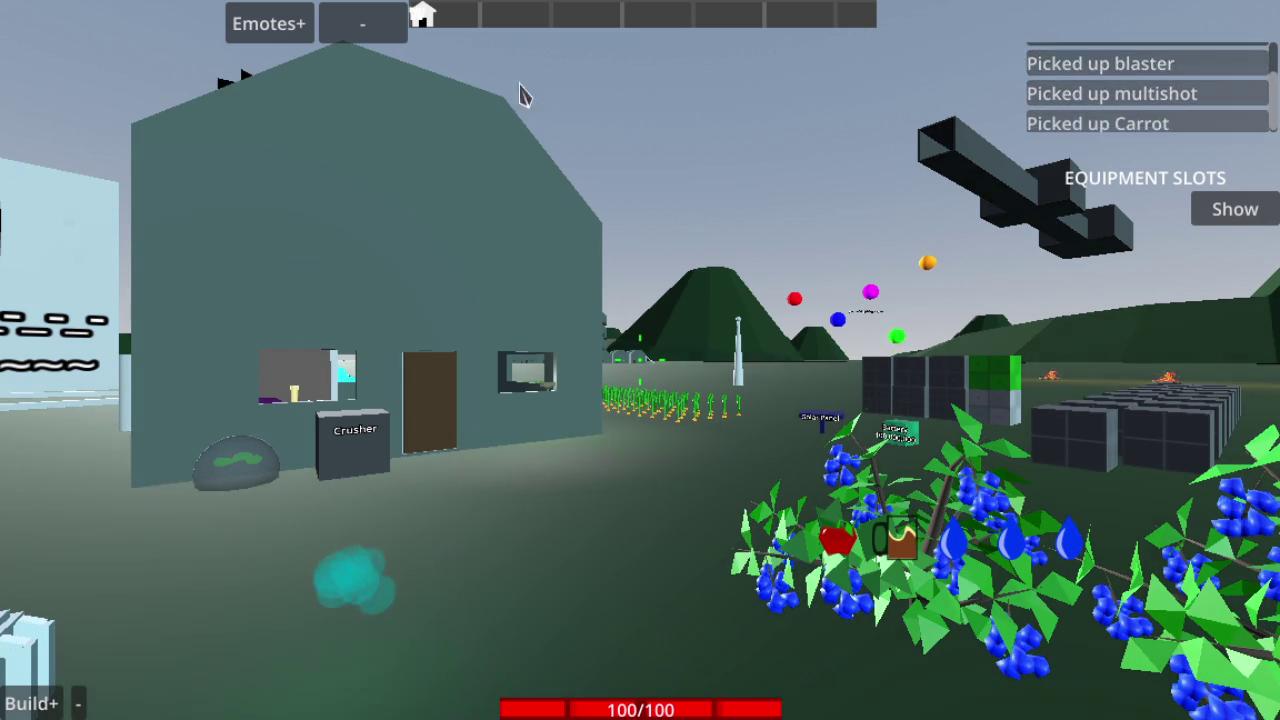
Open the emote list and walk around the house, viewing the bushes, solar panel and battery
{"action": "left_click", "coordinate": [277, 22]}
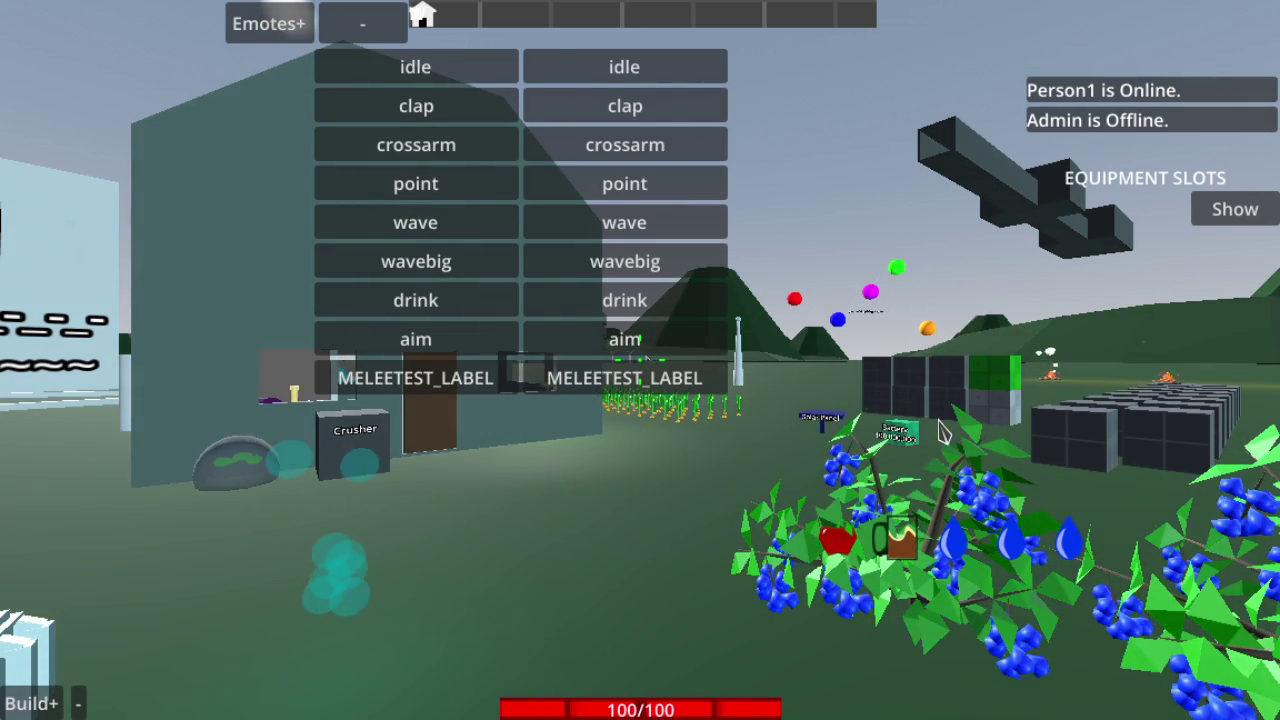
{"action": "key", "text": "s"}
{"action": "key", "text": "a"}
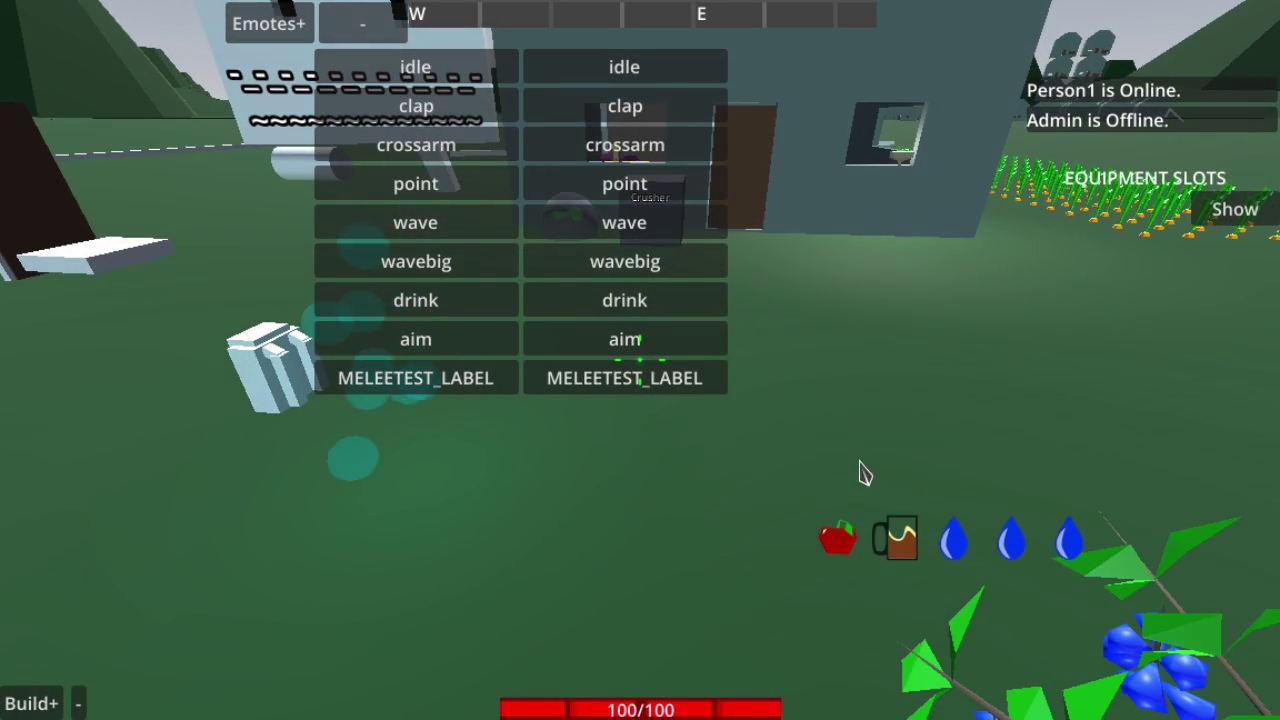
{"action": "key", "text": "s"}
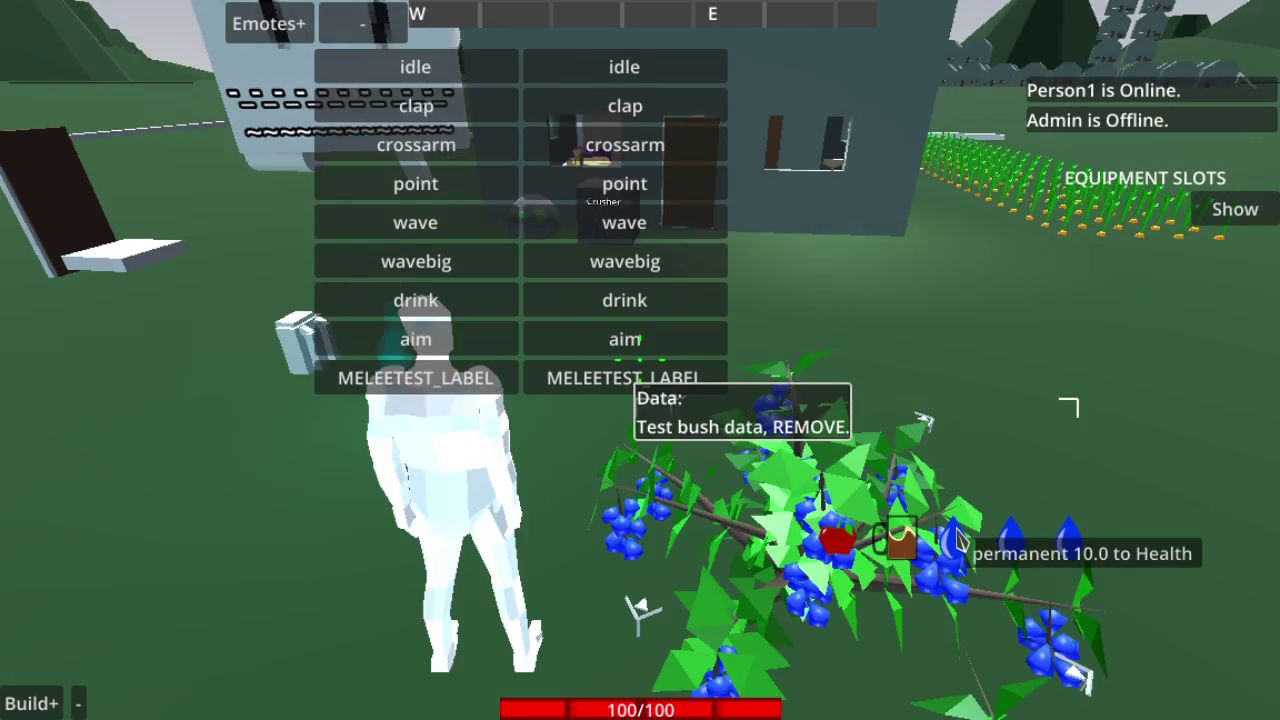
{"action": "key", "text": "d"}
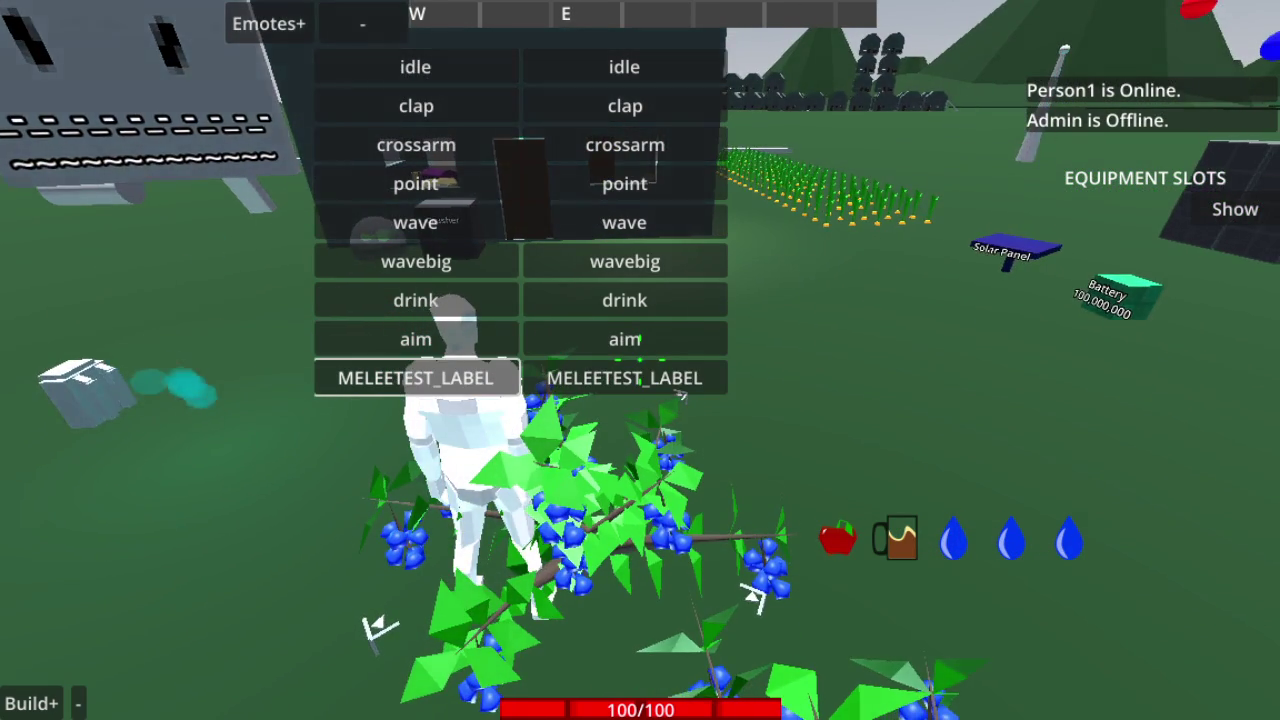
{"action": "key", "text": "a"}
{"action": "key", "text": "a"}
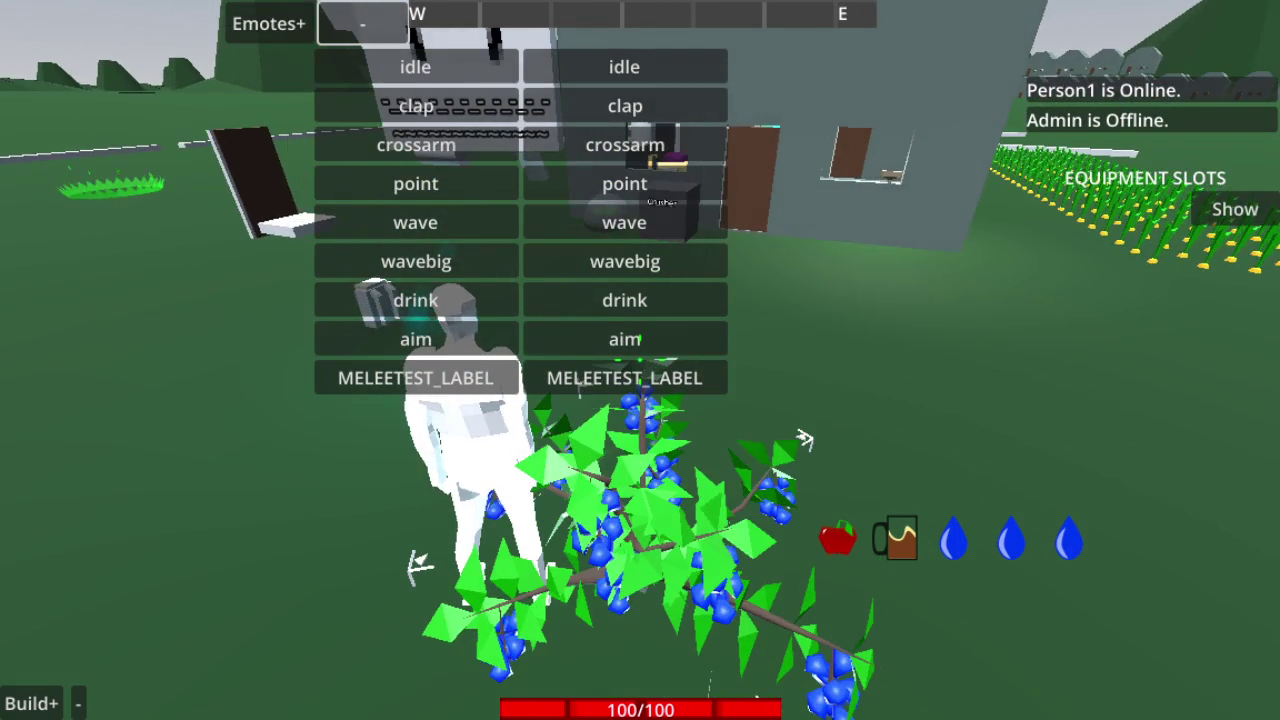
{"action": "key", "text": "a"}
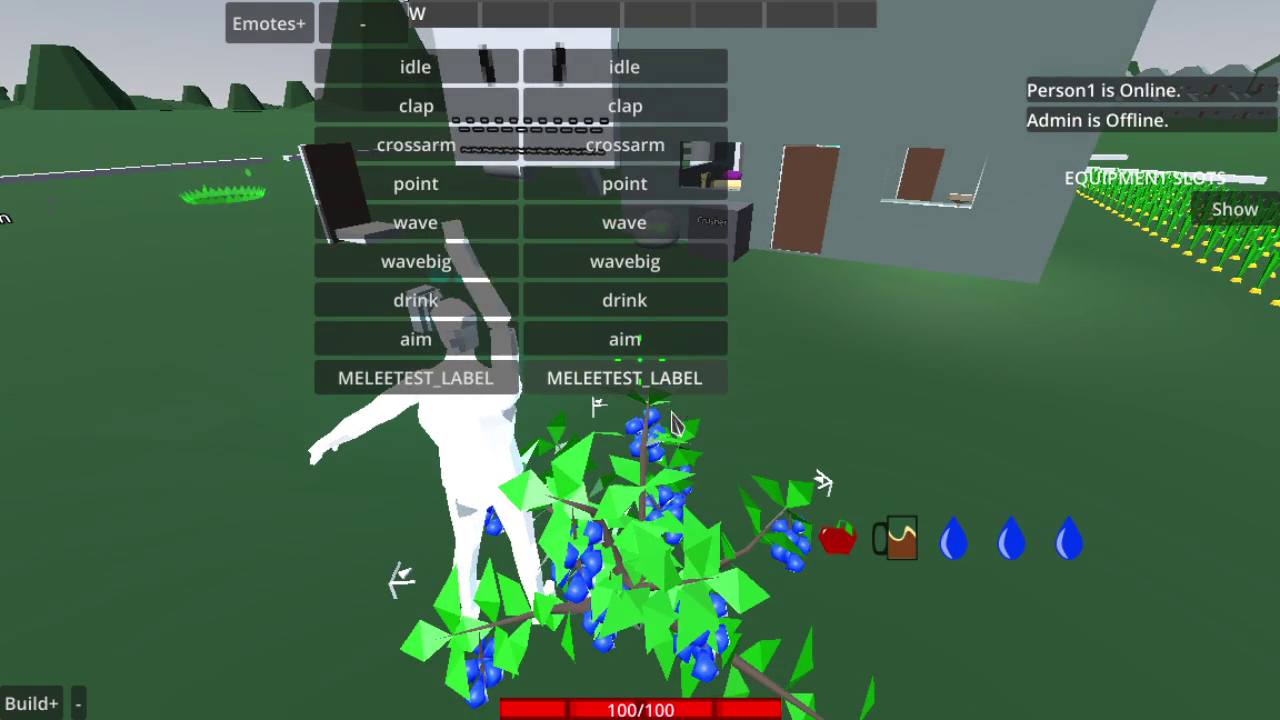
{"action": "key", "text": "a"}
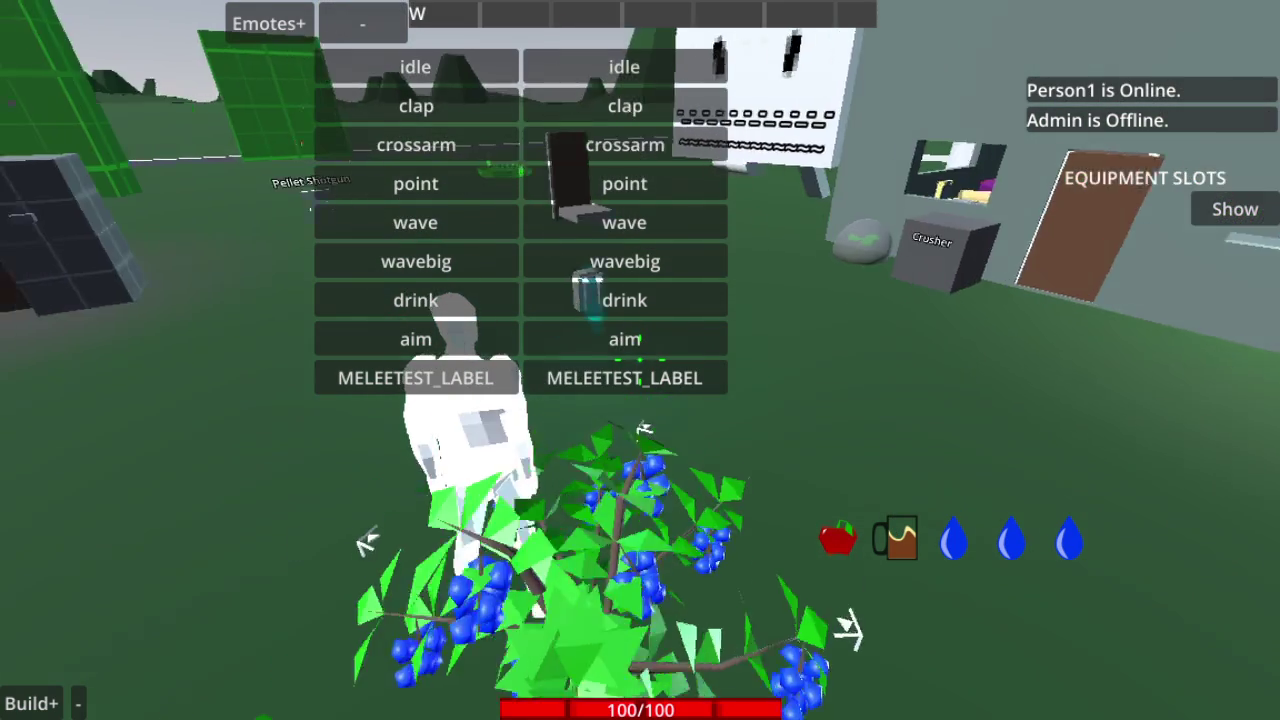
Walk into the dark building, look around inside, and close the emote list
{"action": "key", "text": "d"}
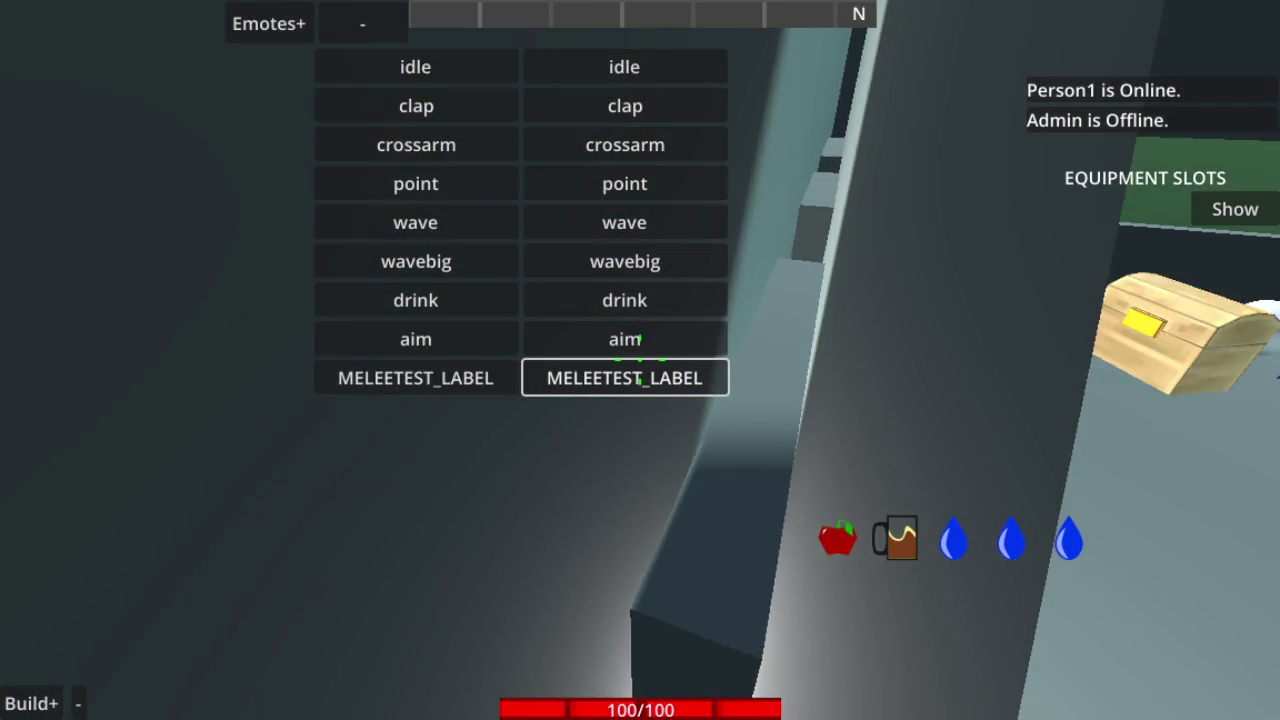
{"action": "key", "text": "a"}
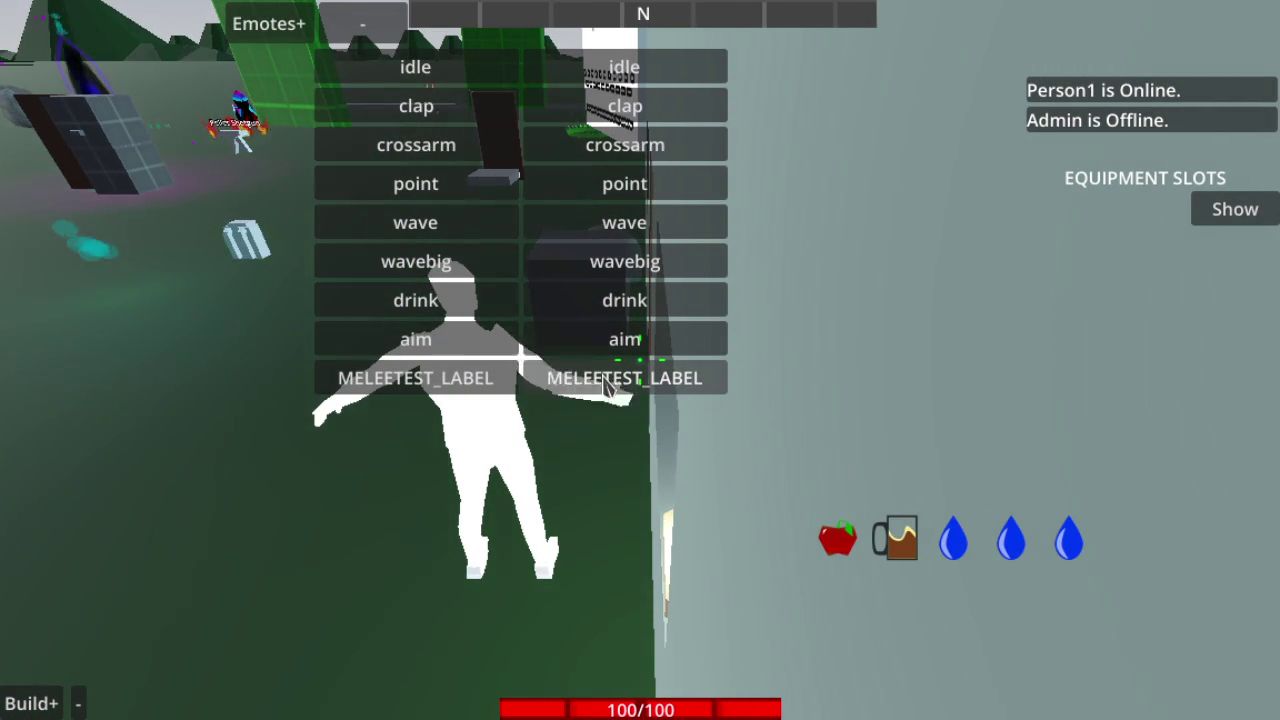
{"action": "key", "text": "Up"}
{"action": "key", "text": "Up"}
{"action": "key", "text": "Up"}
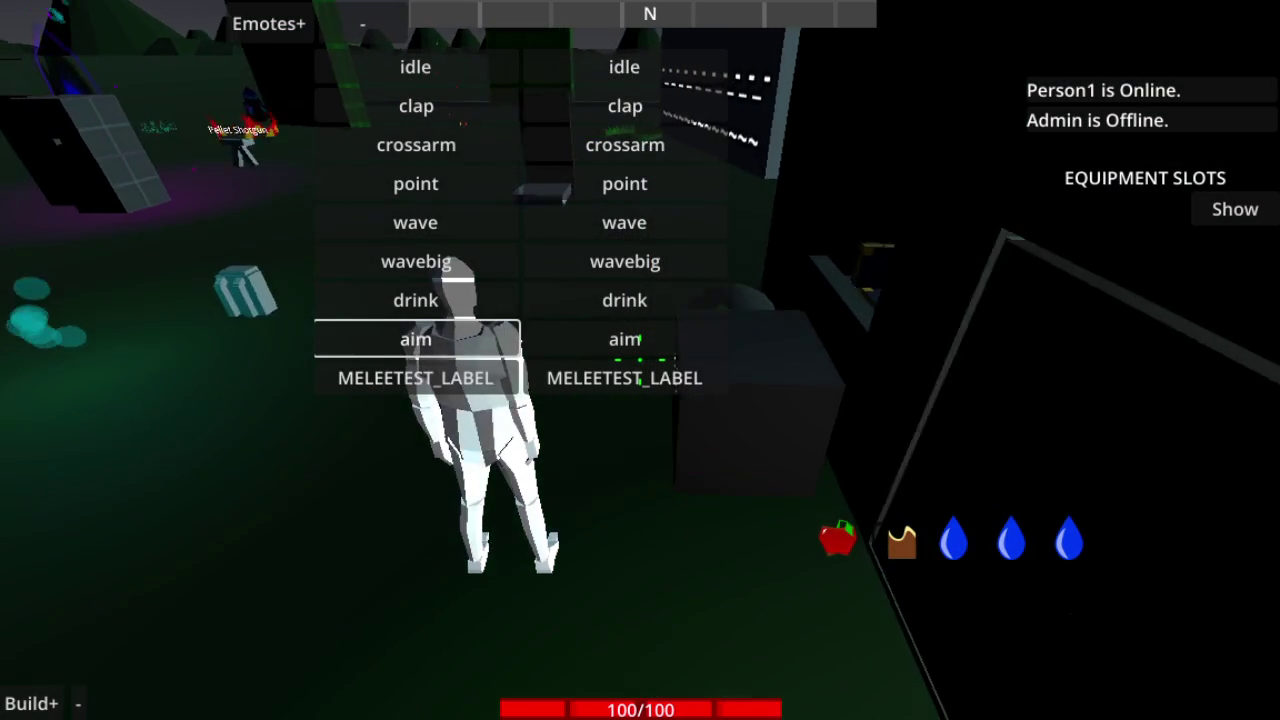
{"action": "key", "text": "Right"}
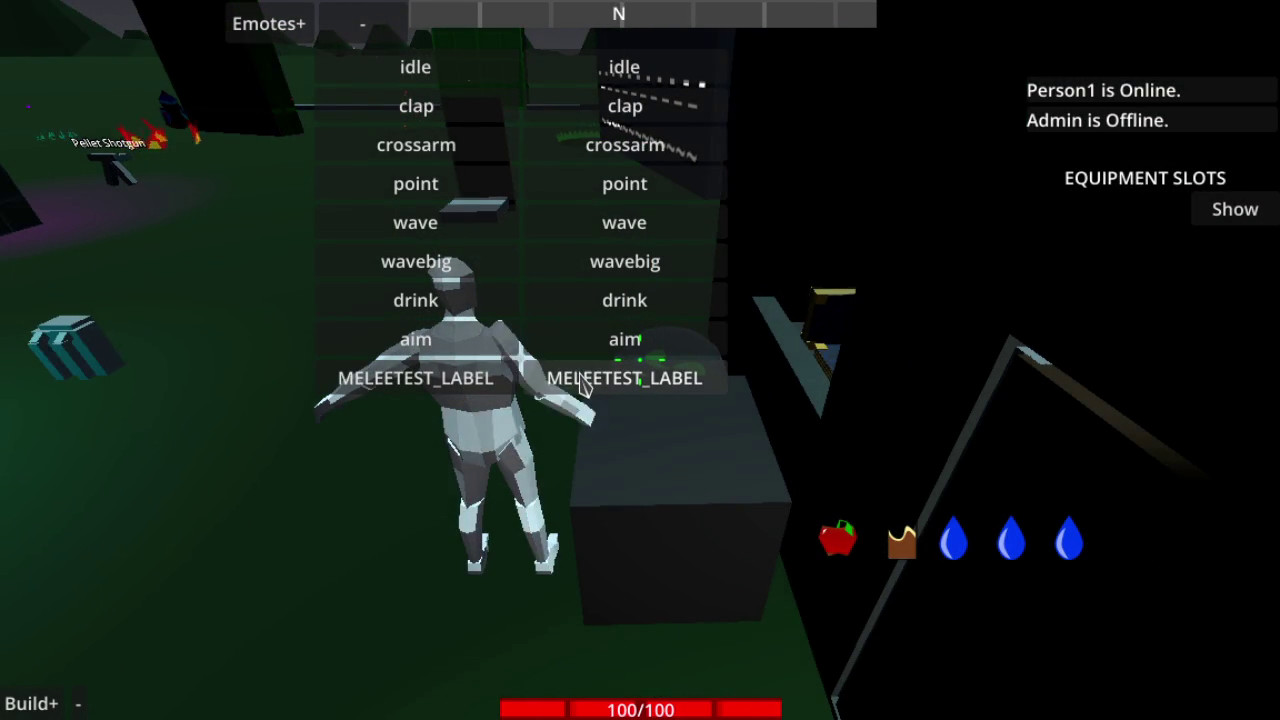
{"action": "key", "text": "Down"}
{"action": "key", "text": "Down"}
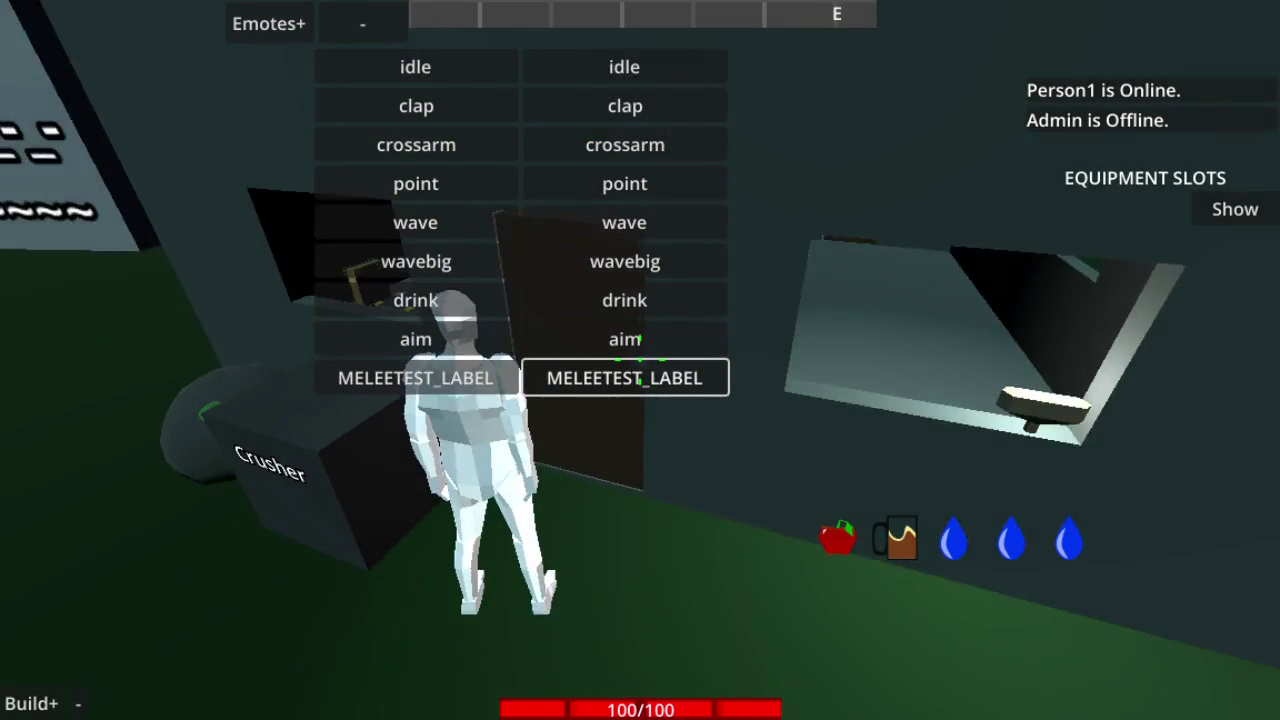
{"action": "key", "text": "Up"}
{"action": "key", "text": "Up"}
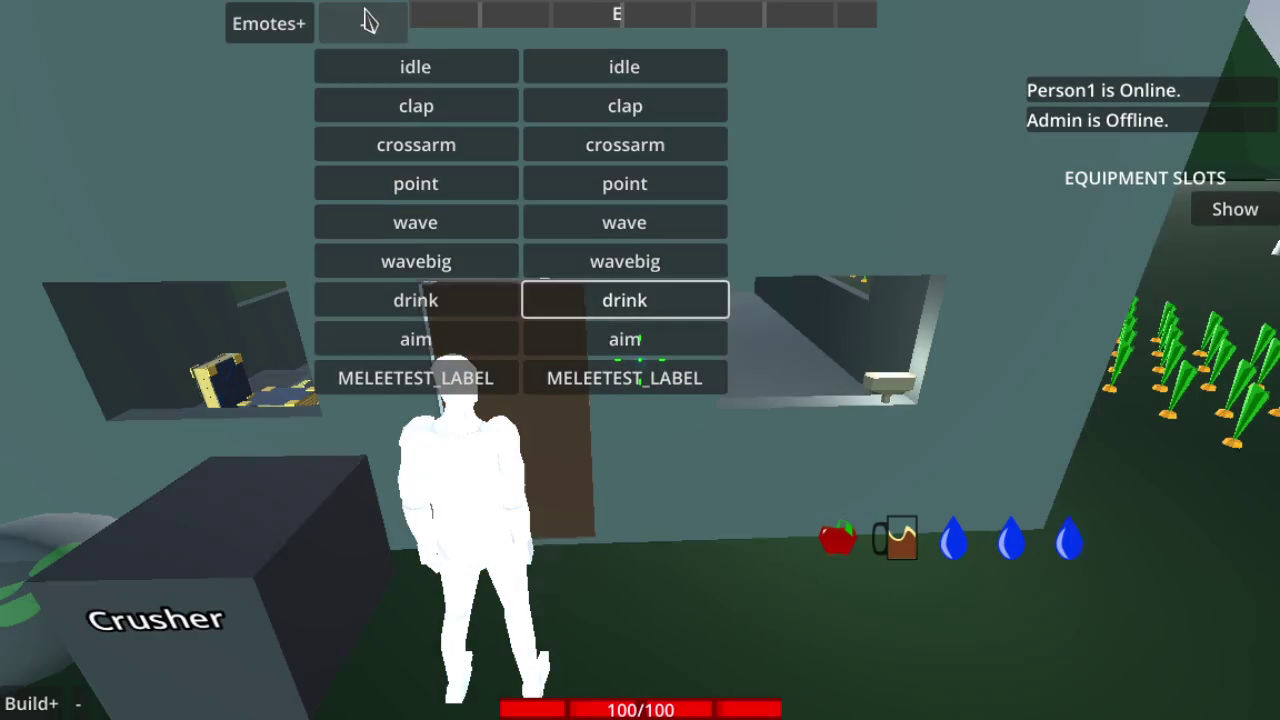
{"action": "left_click", "coordinate": [362, 20]}
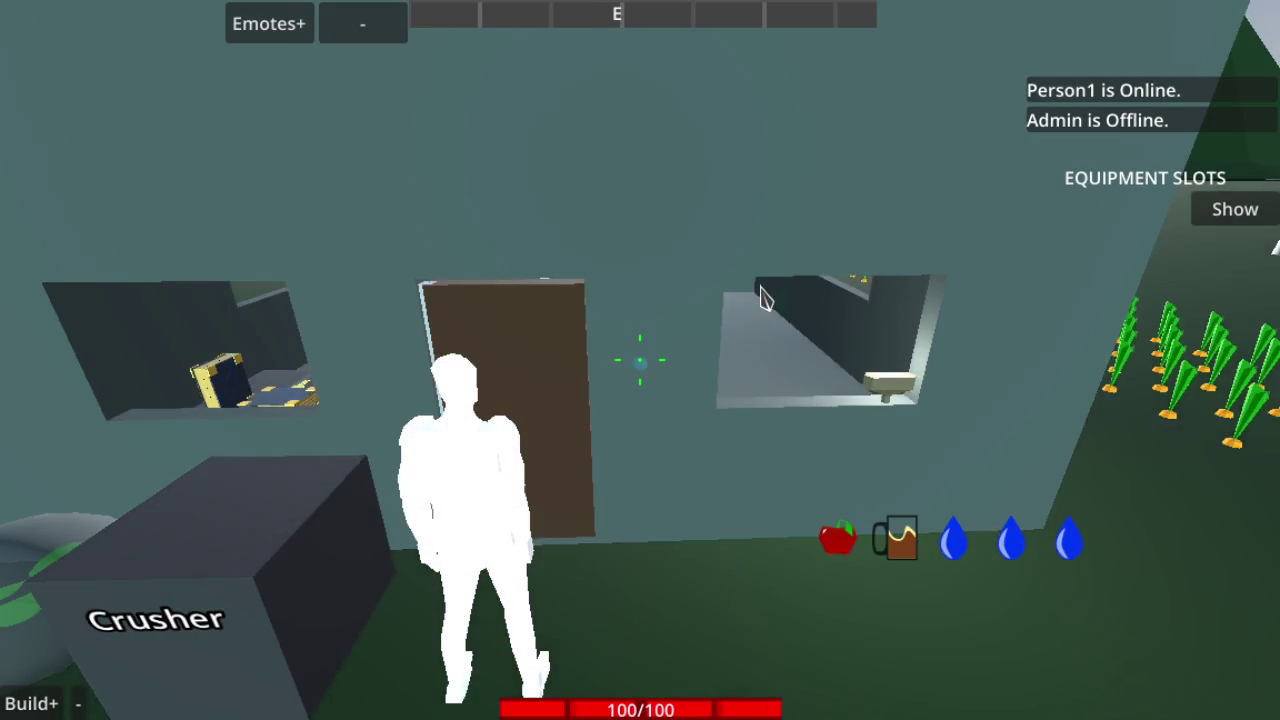
Turn toward the other room, toggle the emote list, and play the point emote
{"action": "key", "text": "Left"}
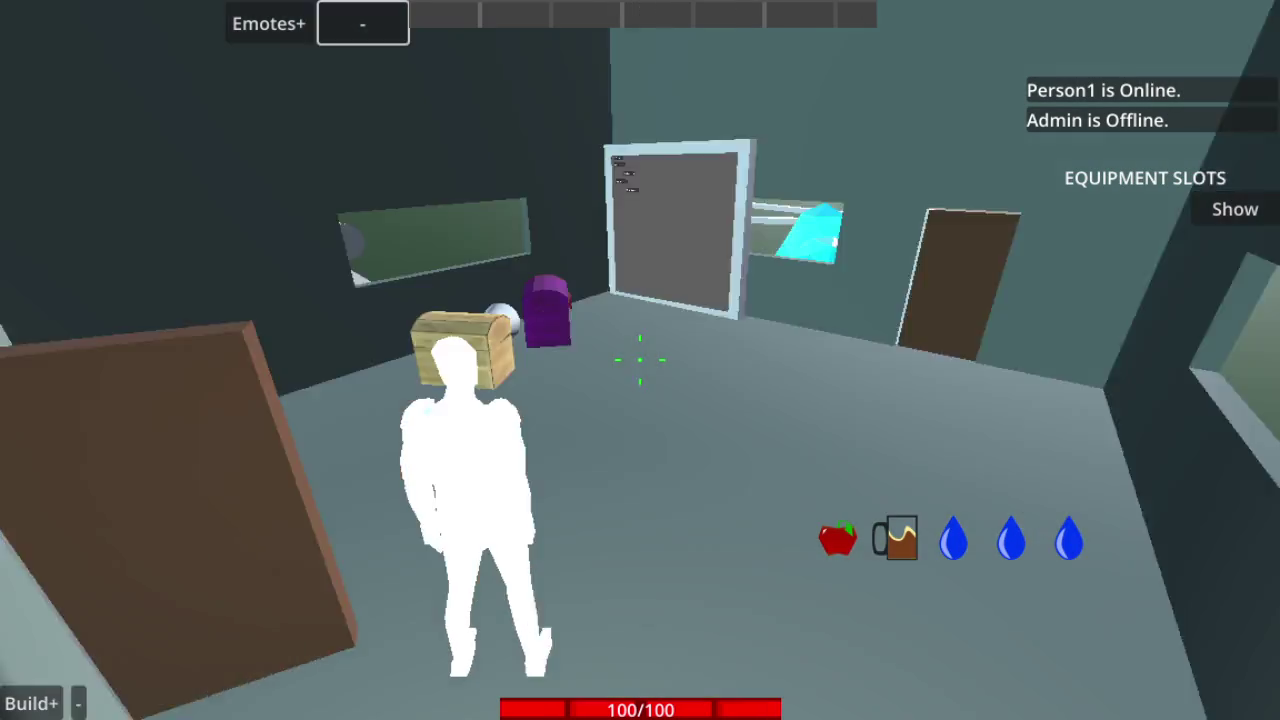
{"action": "key", "text": "Left"}
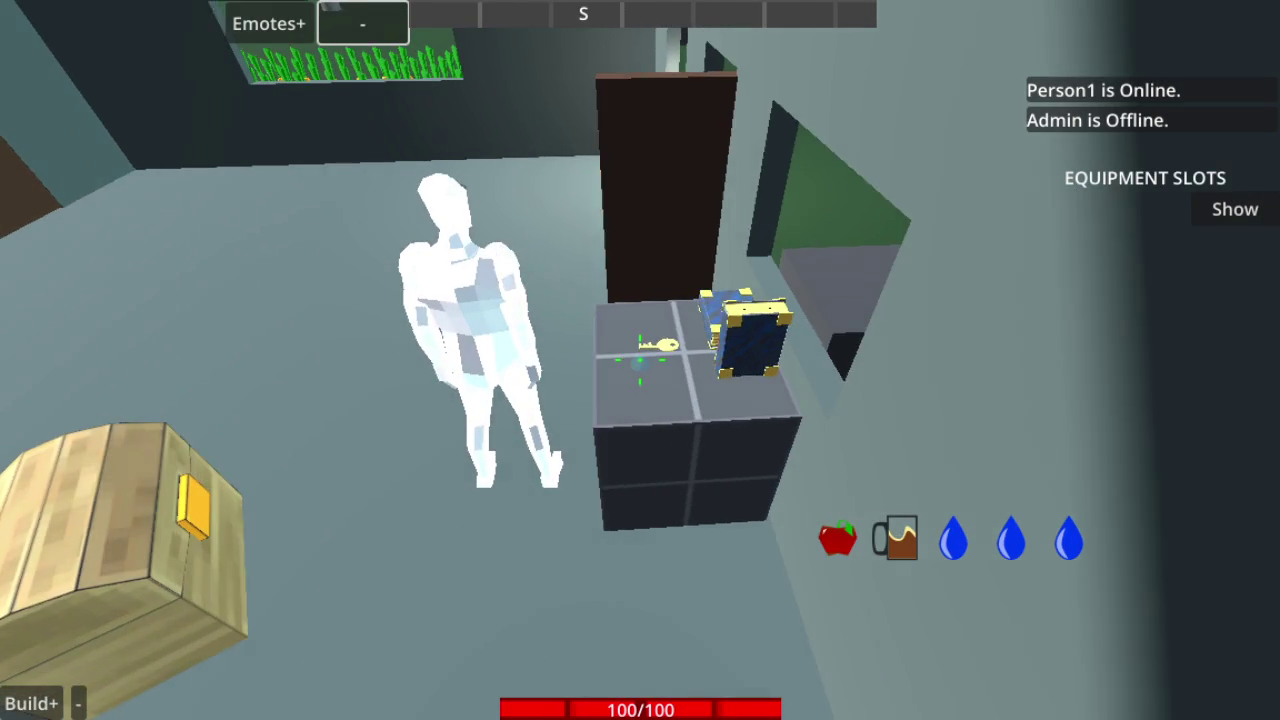
{"action": "mouse_move", "coordinate": [643, 370]}
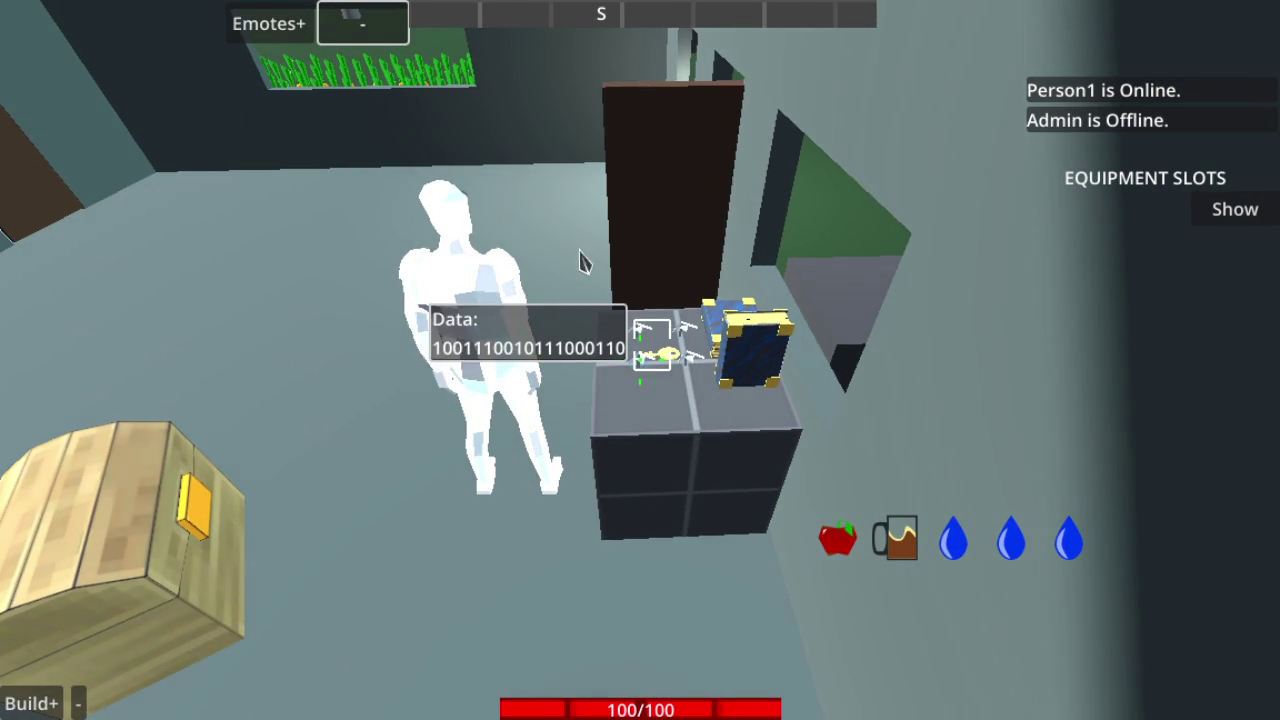
{"action": "left_click", "coordinate": [253, 35]}
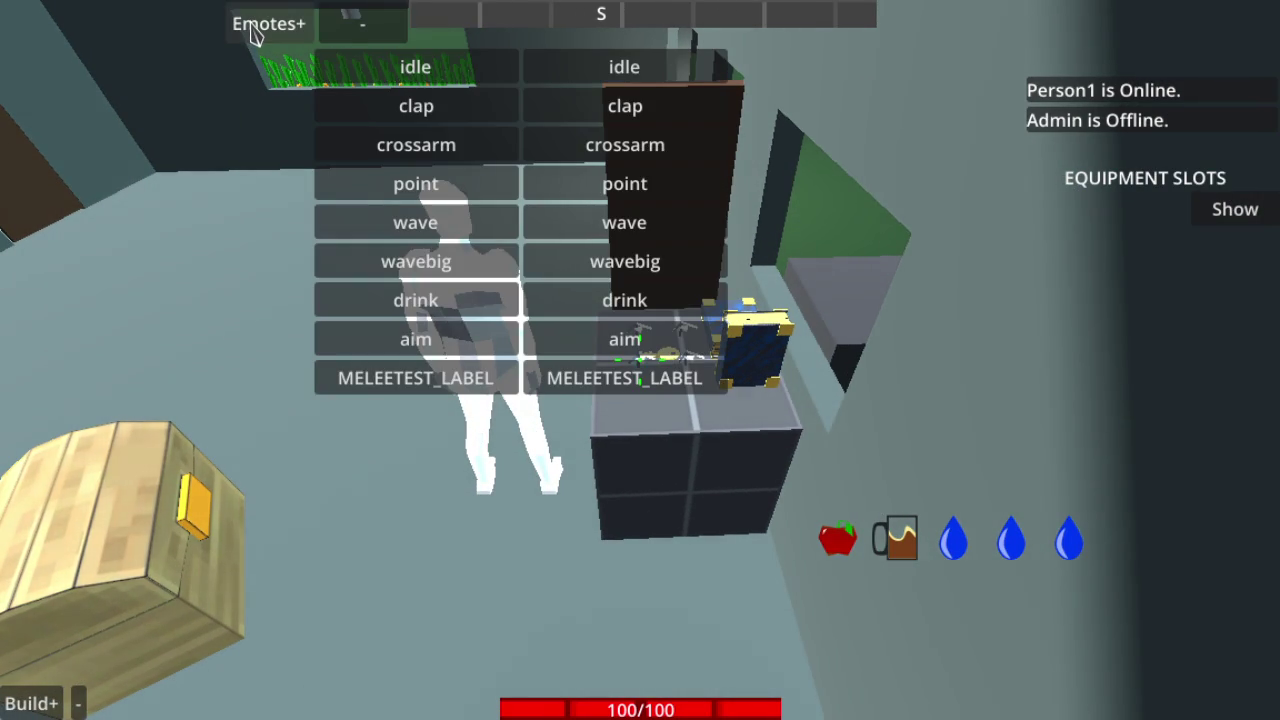
{"action": "left_click", "coordinate": [347, 22]}
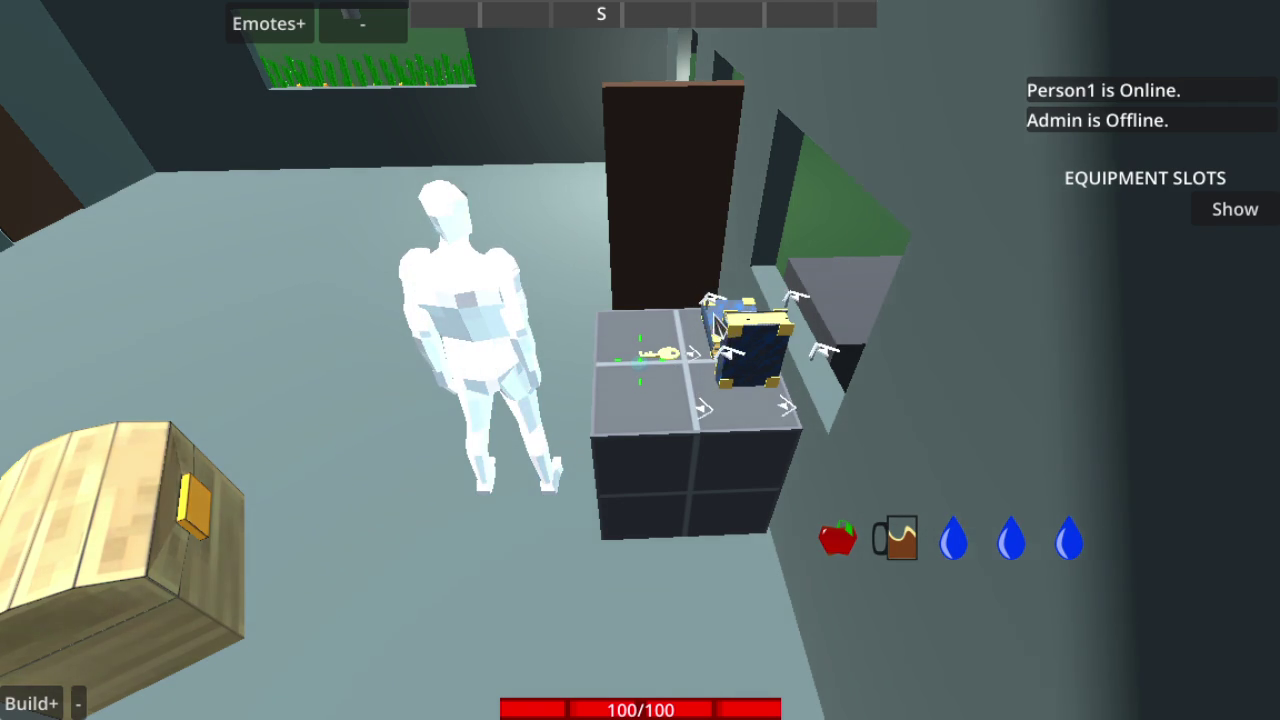
{"action": "left_click", "coordinate": [268, 23]}
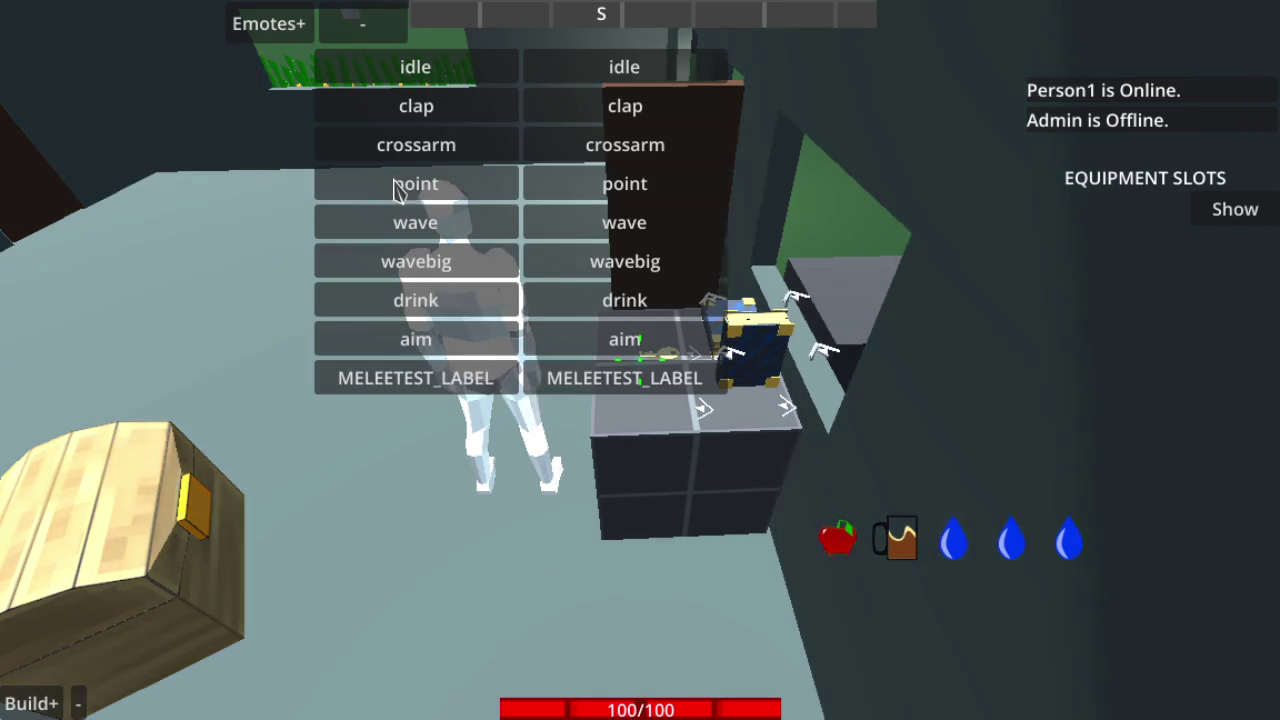
{"action": "left_click", "coordinate": [394, 185]}
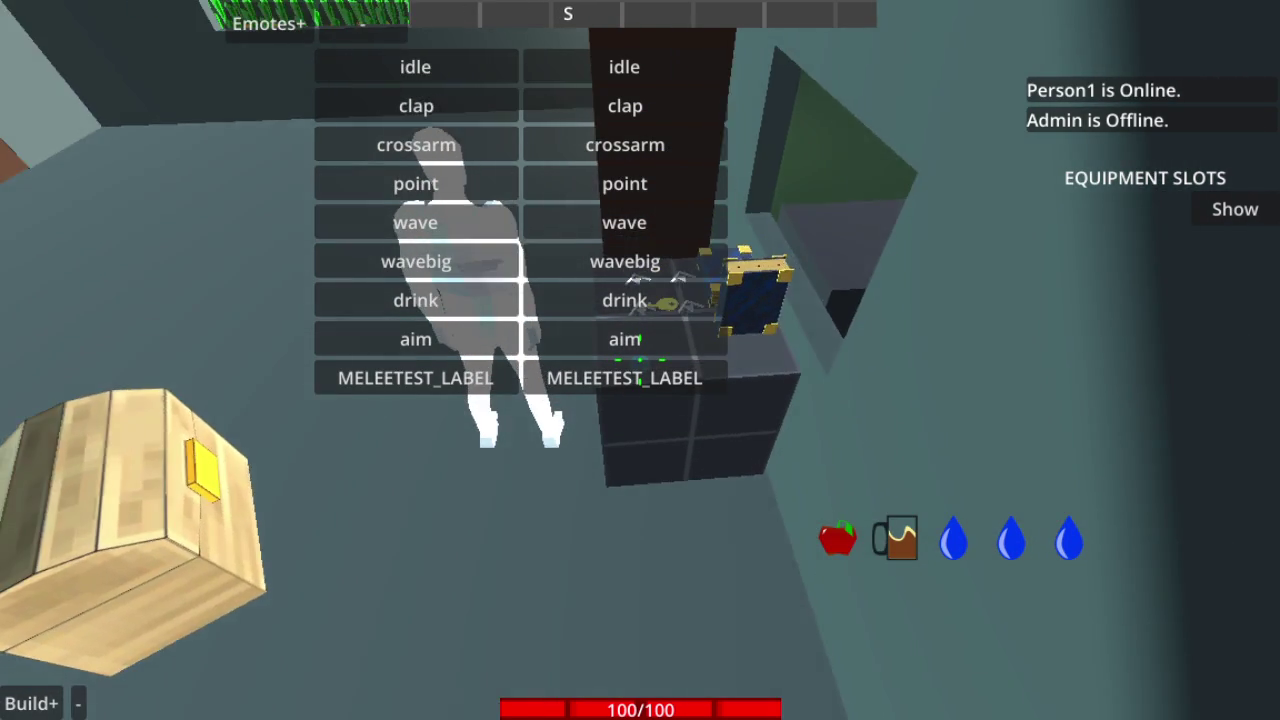
{"action": "key", "text": "Right"}
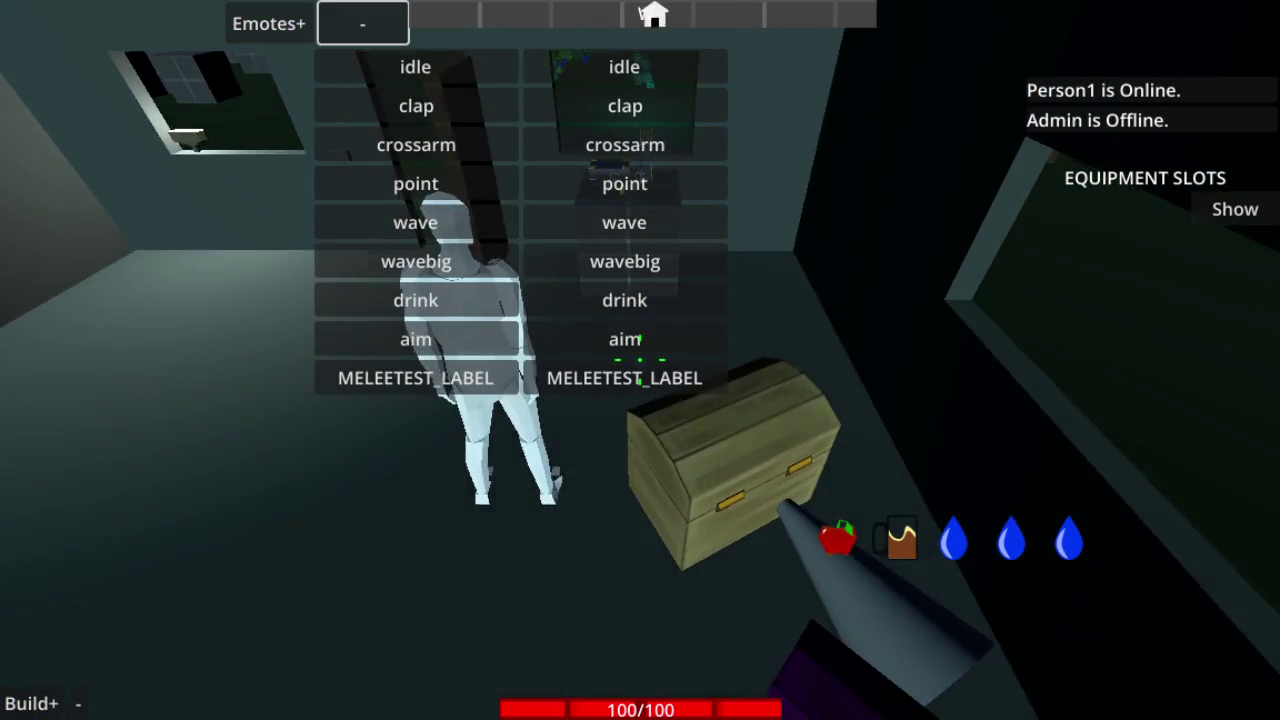
Play the MELEETEST melee swing, inspect the chest's stored data, and walk back outside
{"action": "key", "text": "Down"}
{"action": "key", "text": "Down"}
{"action": "left_click", "coordinate": [269, 23]}
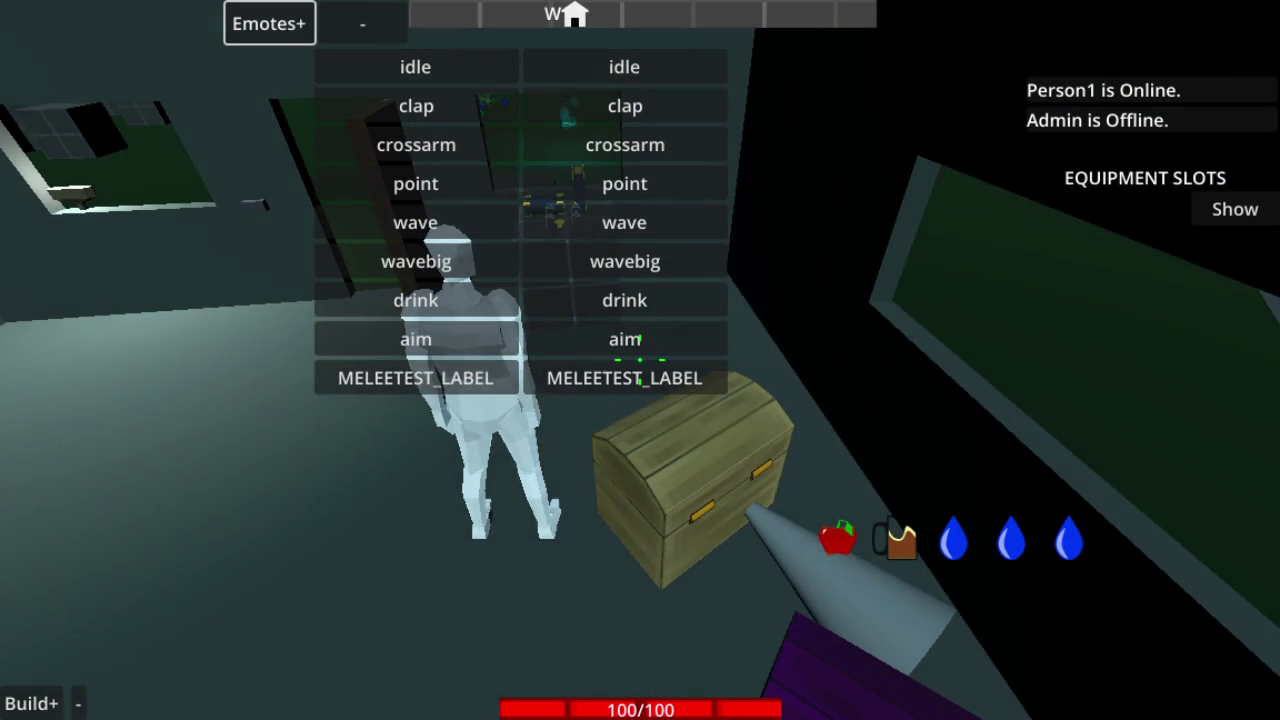
{"action": "left_click", "coordinate": [601, 390]}
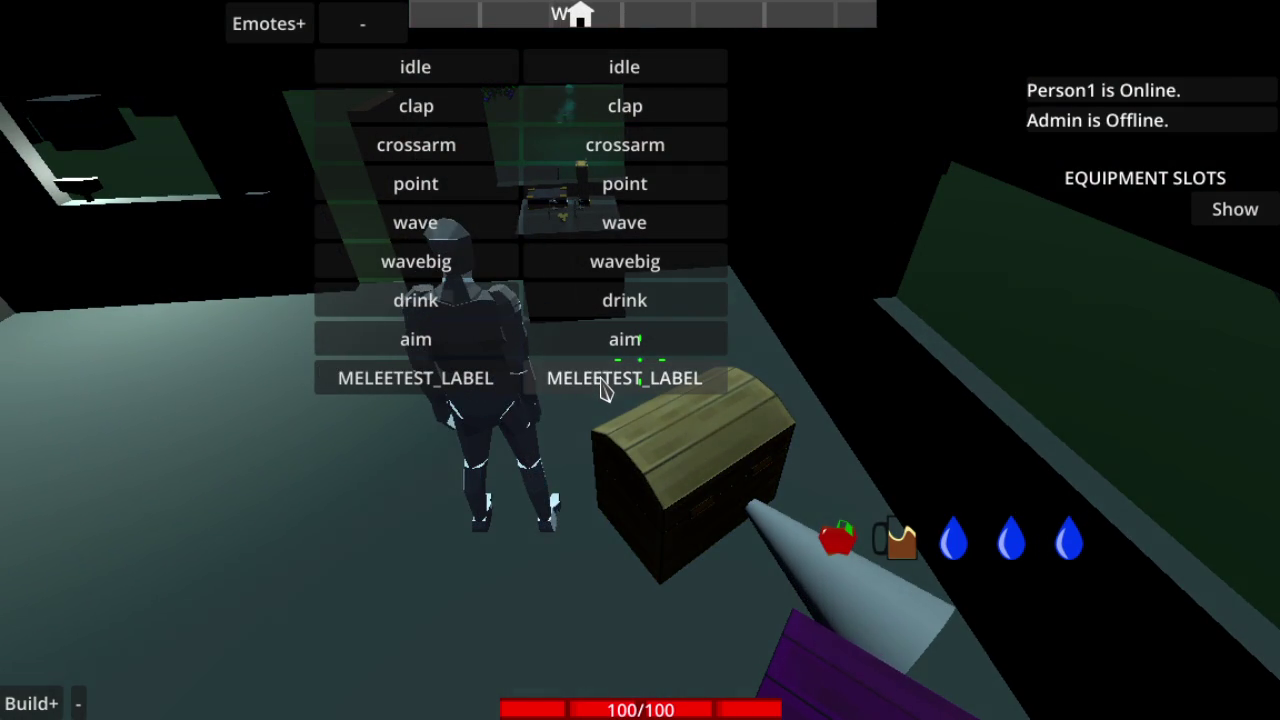
{"action": "left_click", "coordinate": [775, 388]}
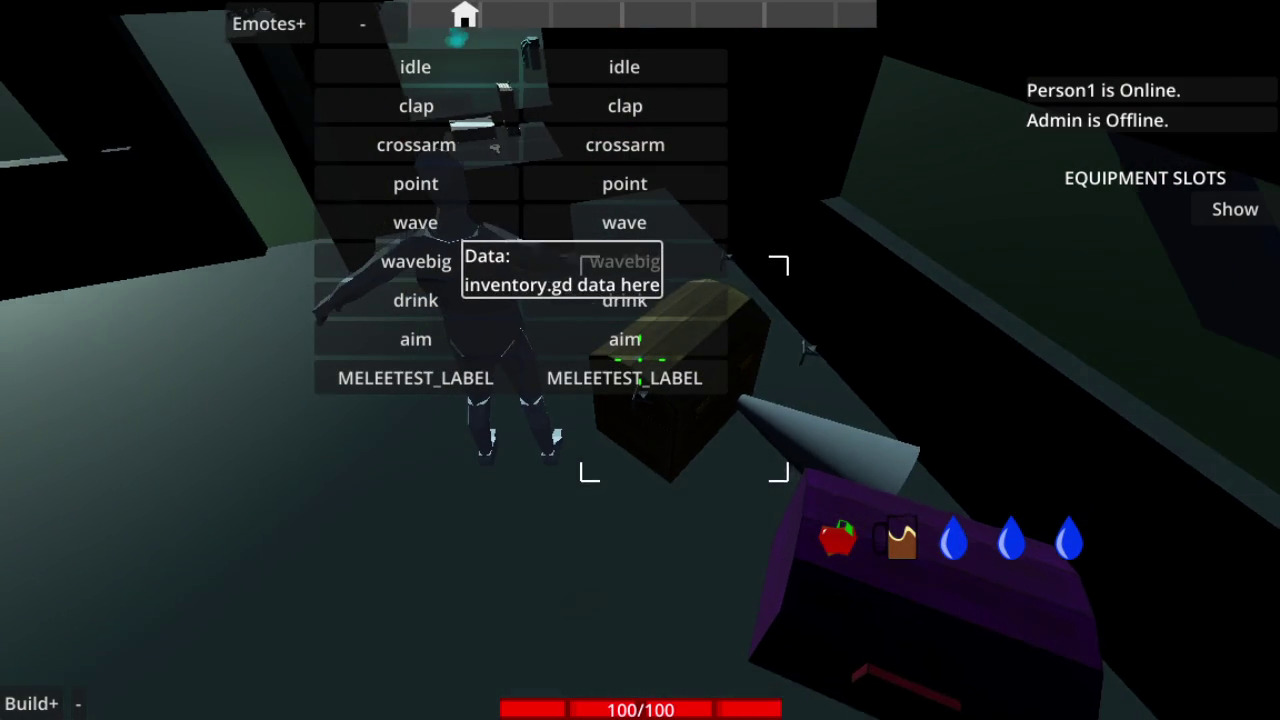
{"action": "key", "text": "w"}
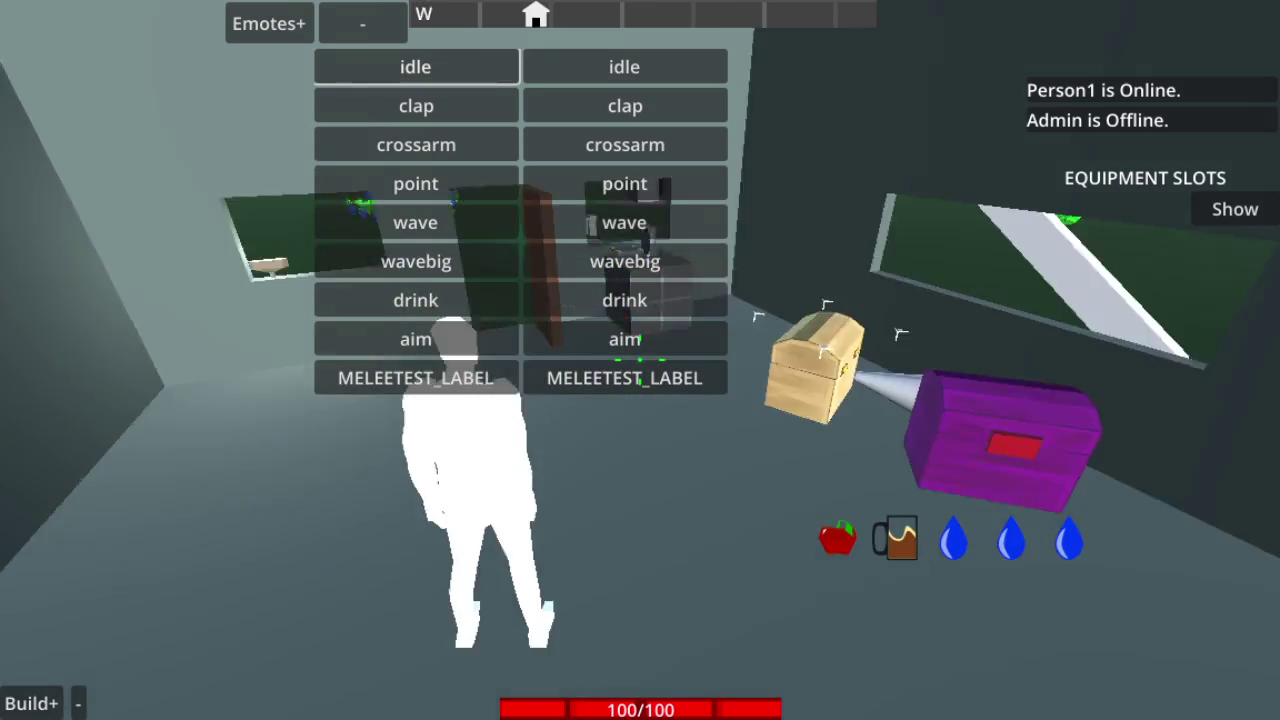
{"action": "key", "text": "e"}
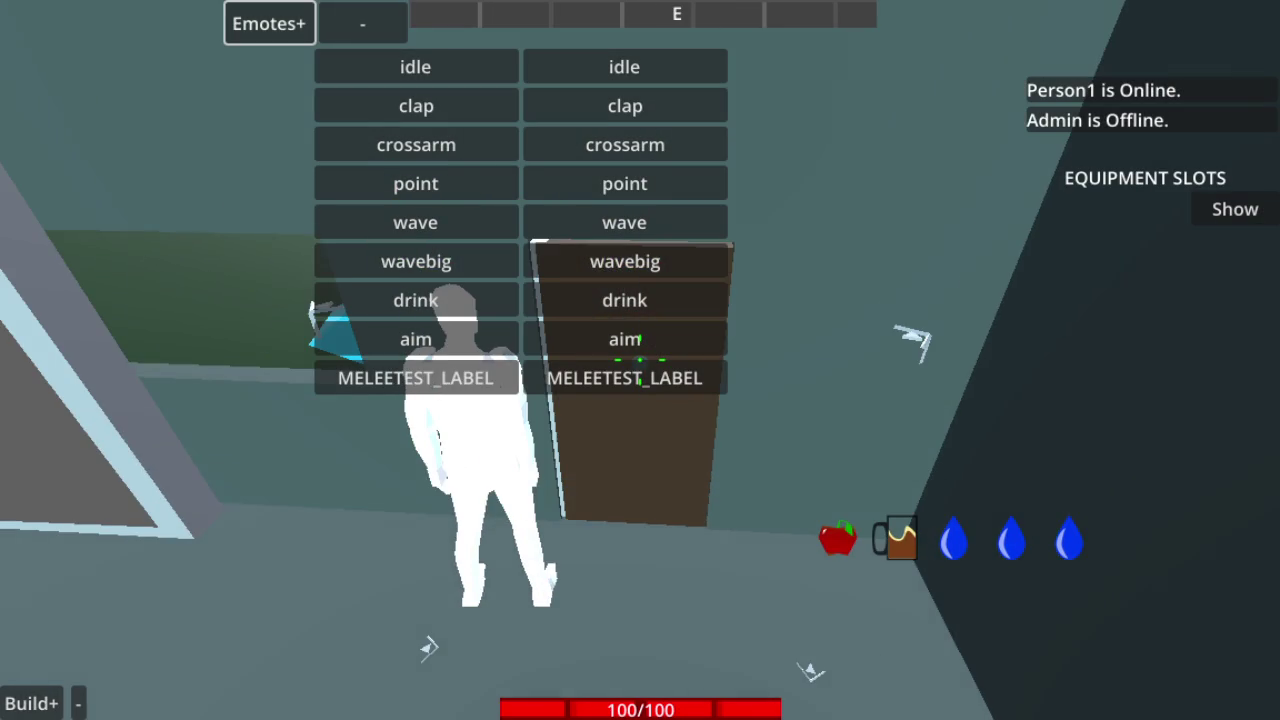
Walk out of the house and across the open field past the wooden post
{"action": "key", "text": "n"}
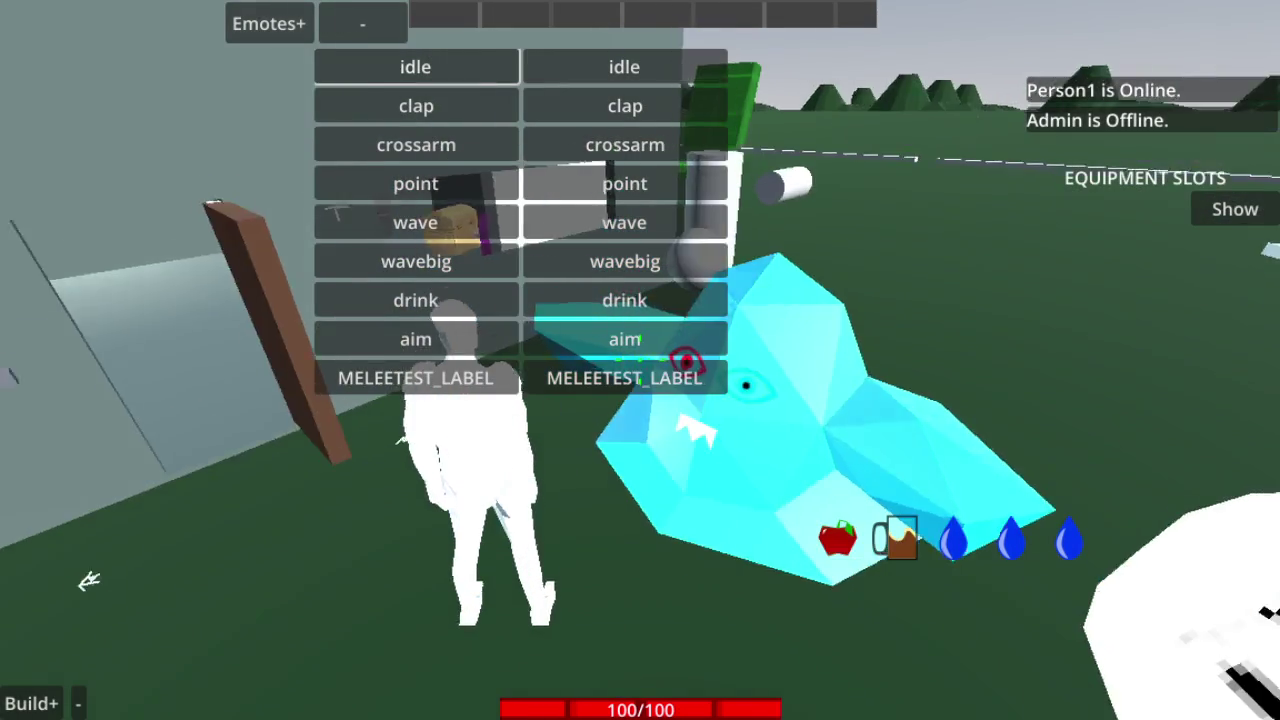
{"action": "key", "text": "w"}
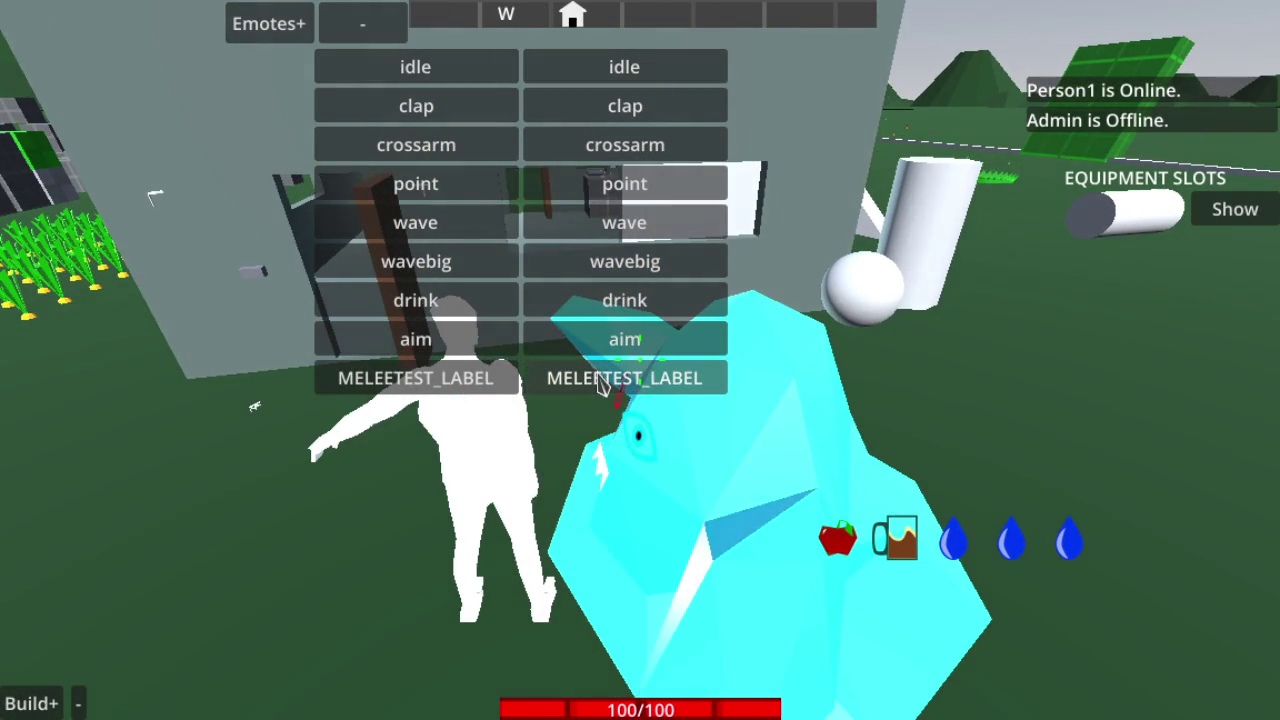
{"action": "key", "text": "d"}
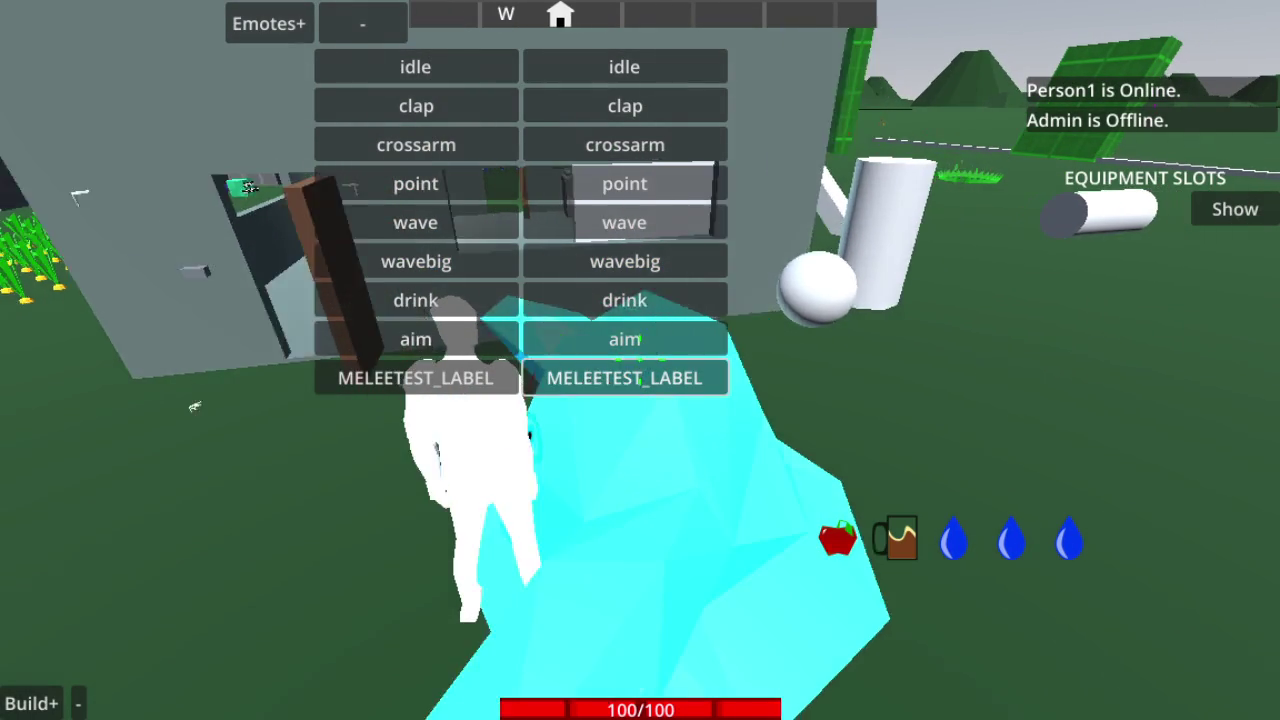
{"action": "key", "text": "s"}
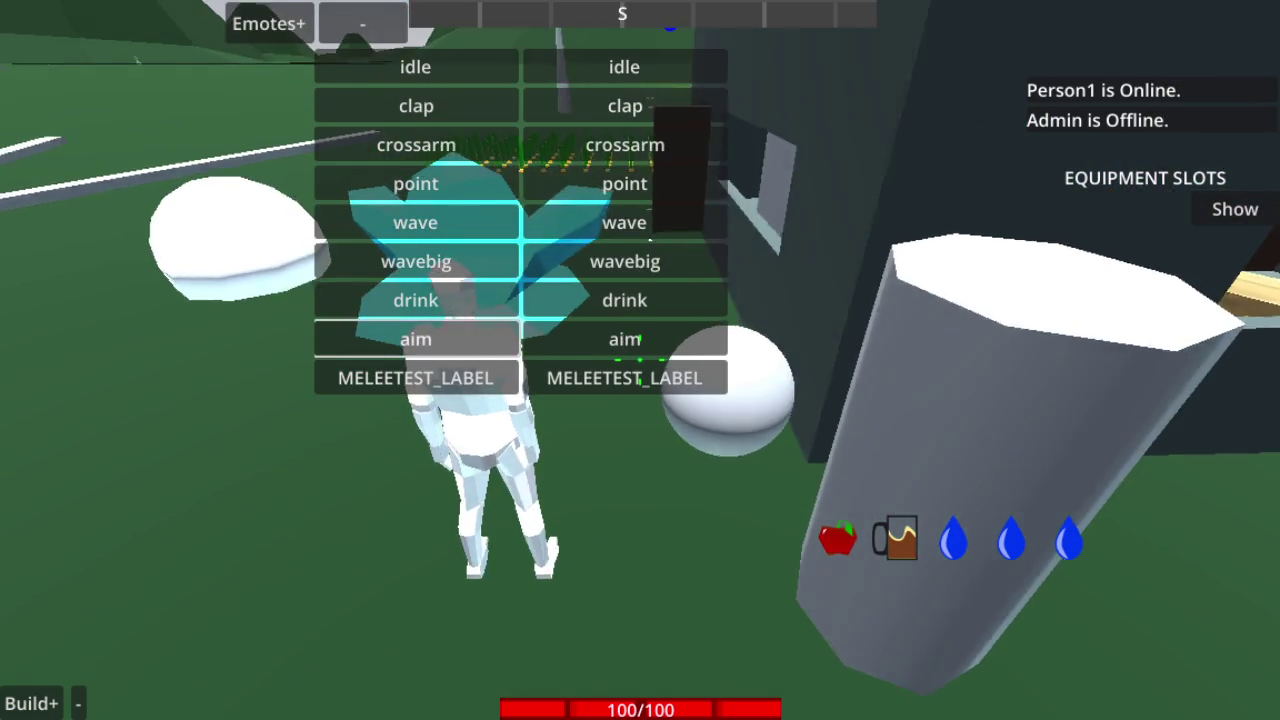
{"action": "key", "text": "w"}
{"action": "key", "text": "w"}
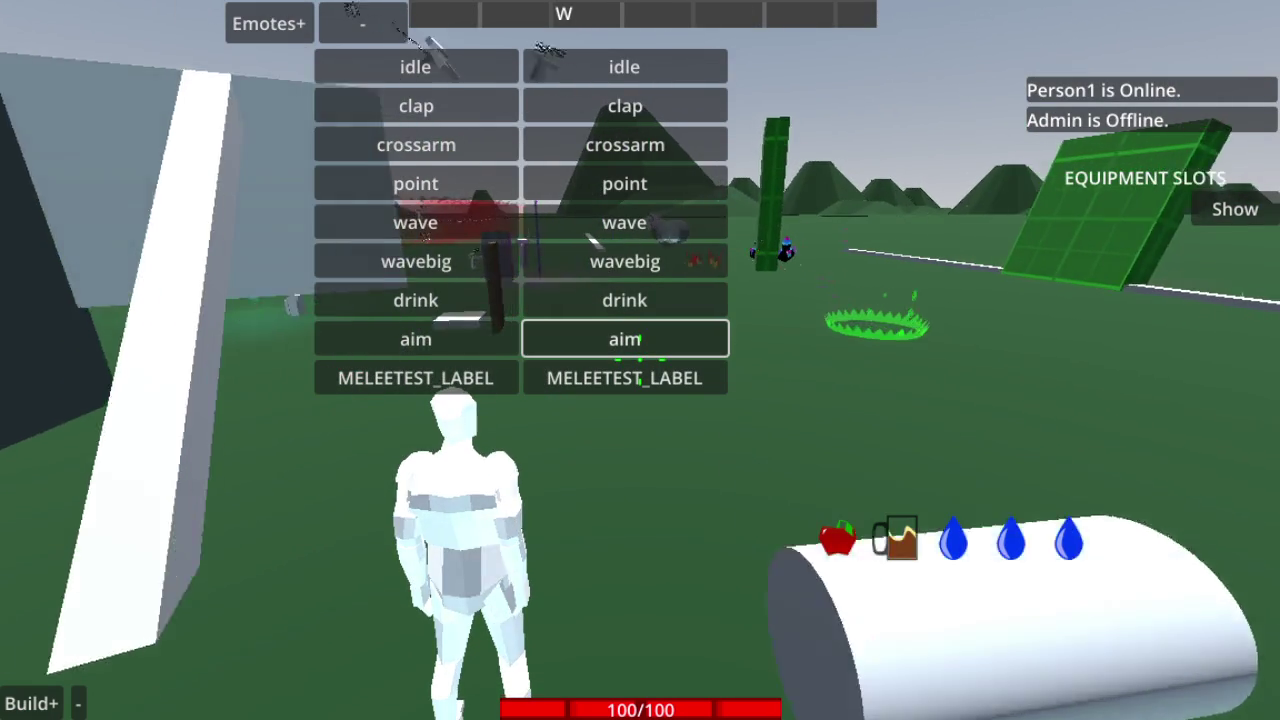
{"action": "key", "text": "w"}
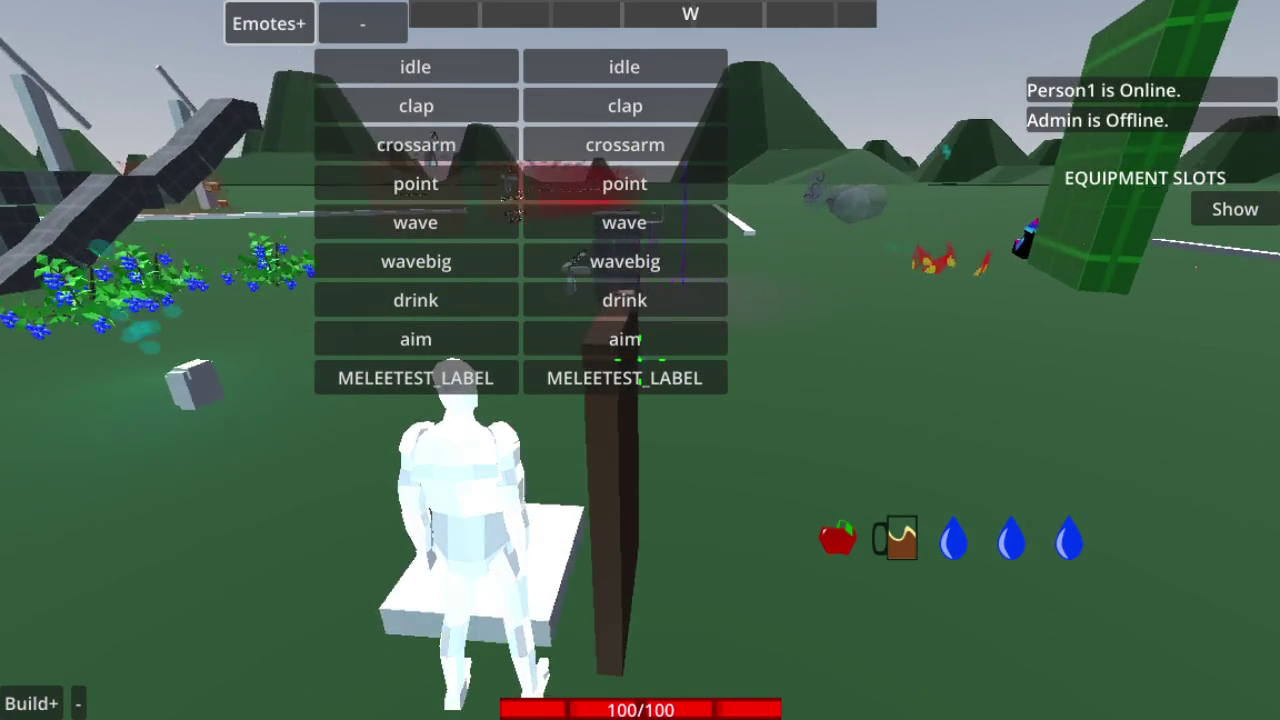
{"action": "key", "text": "w"}
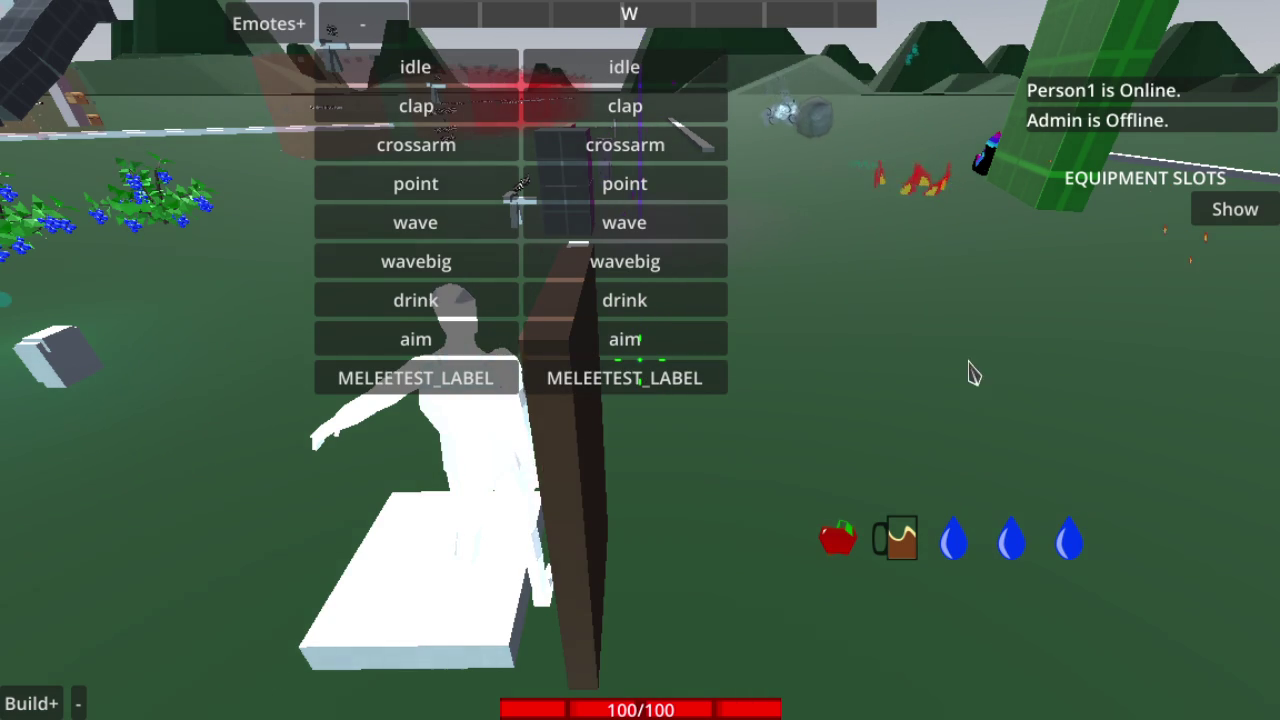
{"action": "key", "text": "w"}
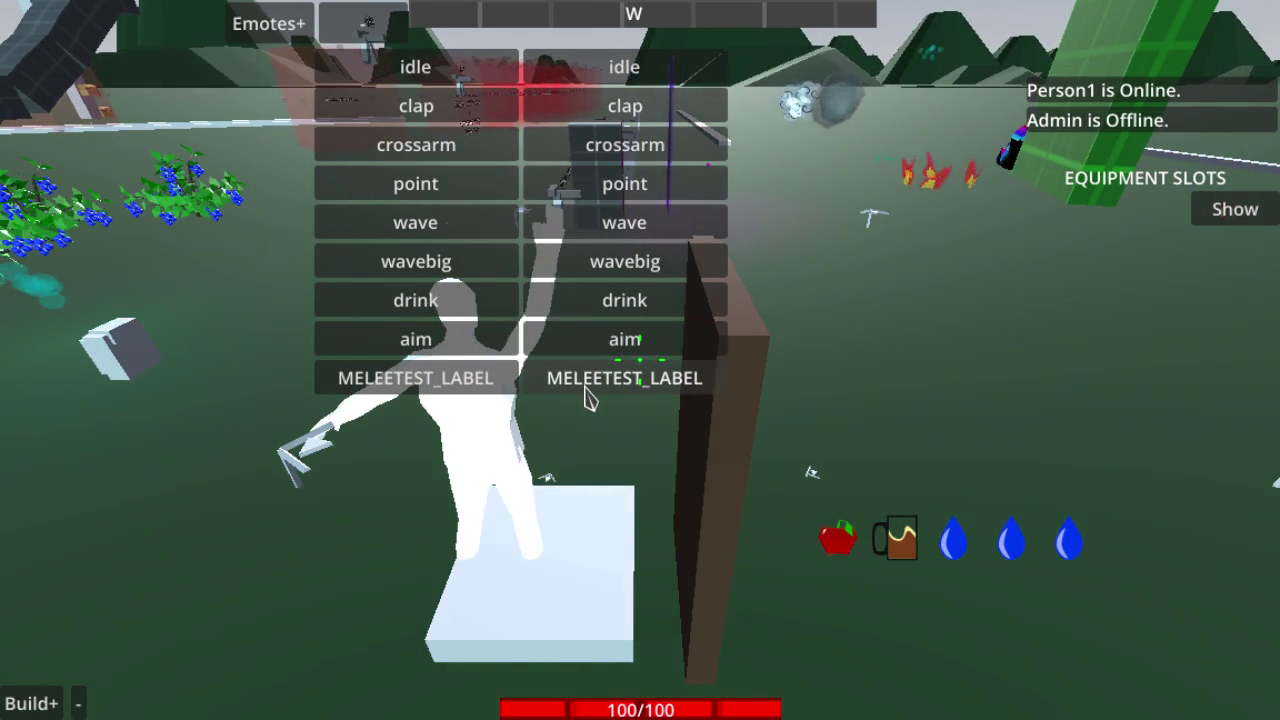
{"action": "key", "text": "w"}
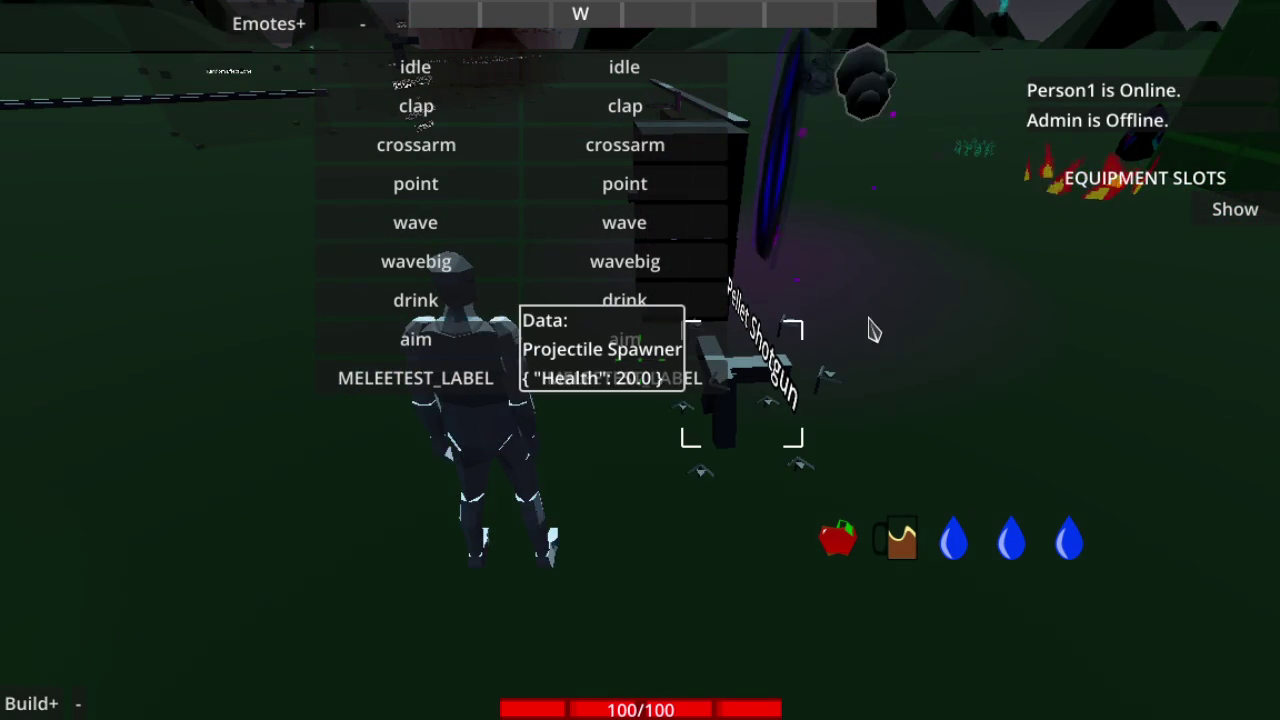
Close the emote list and walk up to the teleport sign listing Wilderness, Town and Lookout Tower
{"action": "key", "text": "w"}
{"action": "key", "text": "w"}
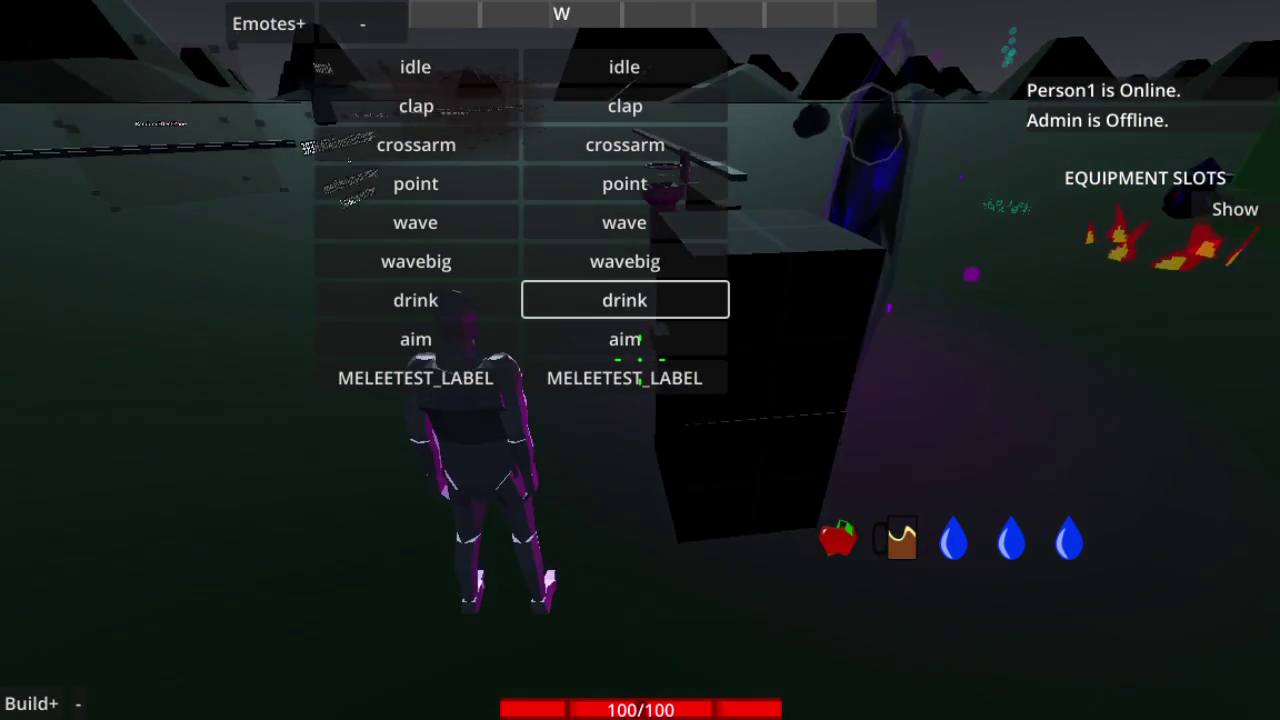
{"action": "key", "text": "w"}
{"action": "key", "text": "a"}
{"action": "key", "text": "s"}
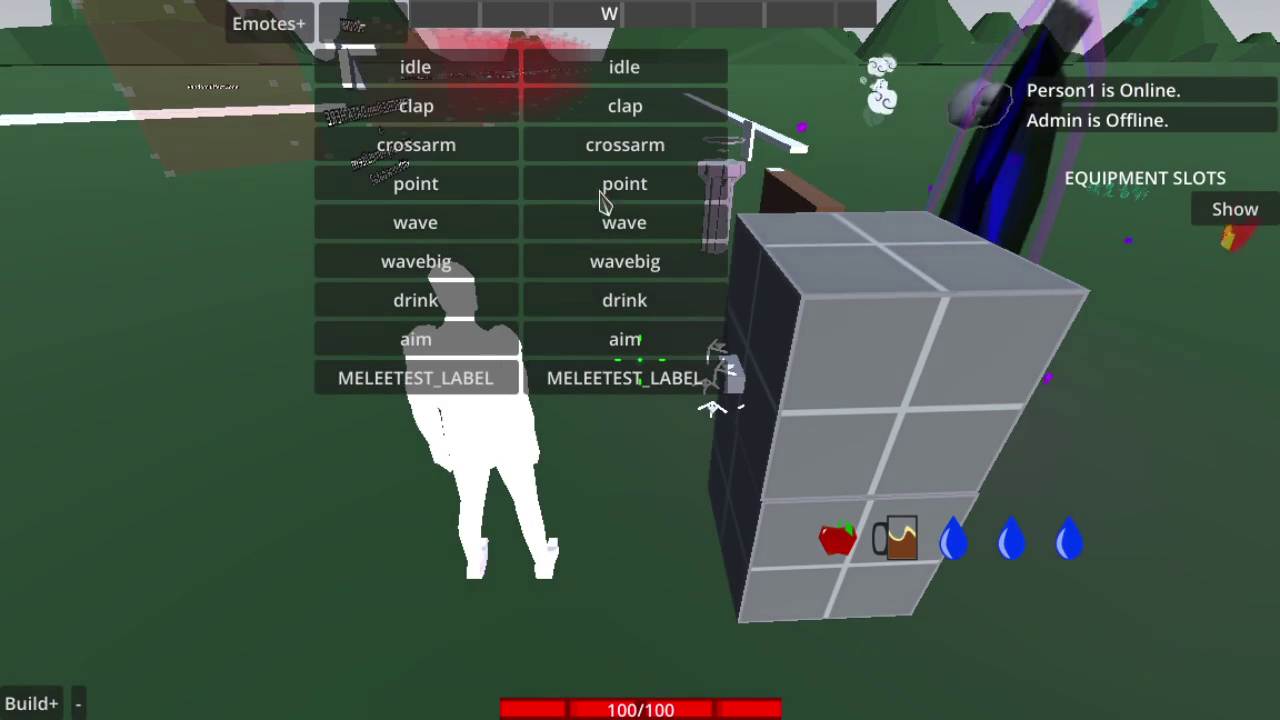
{"action": "left_click", "coordinate": [370, 40]}
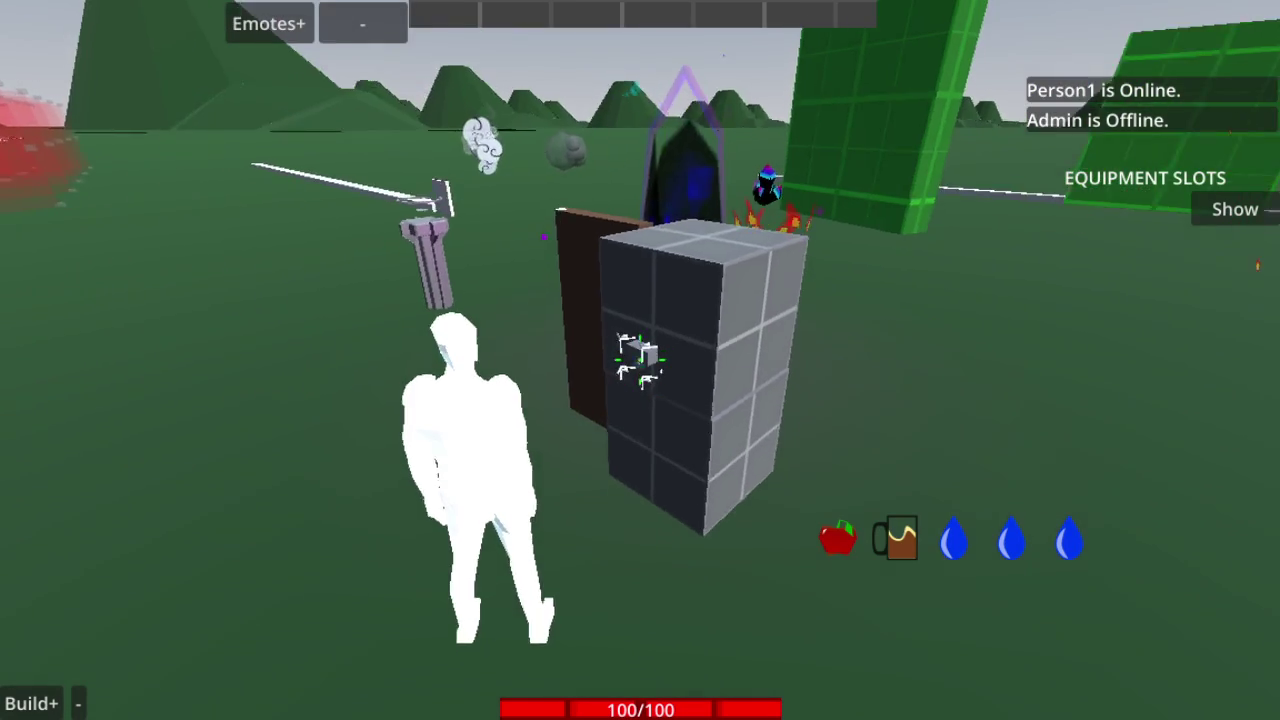
{"action": "key", "text": "w"}
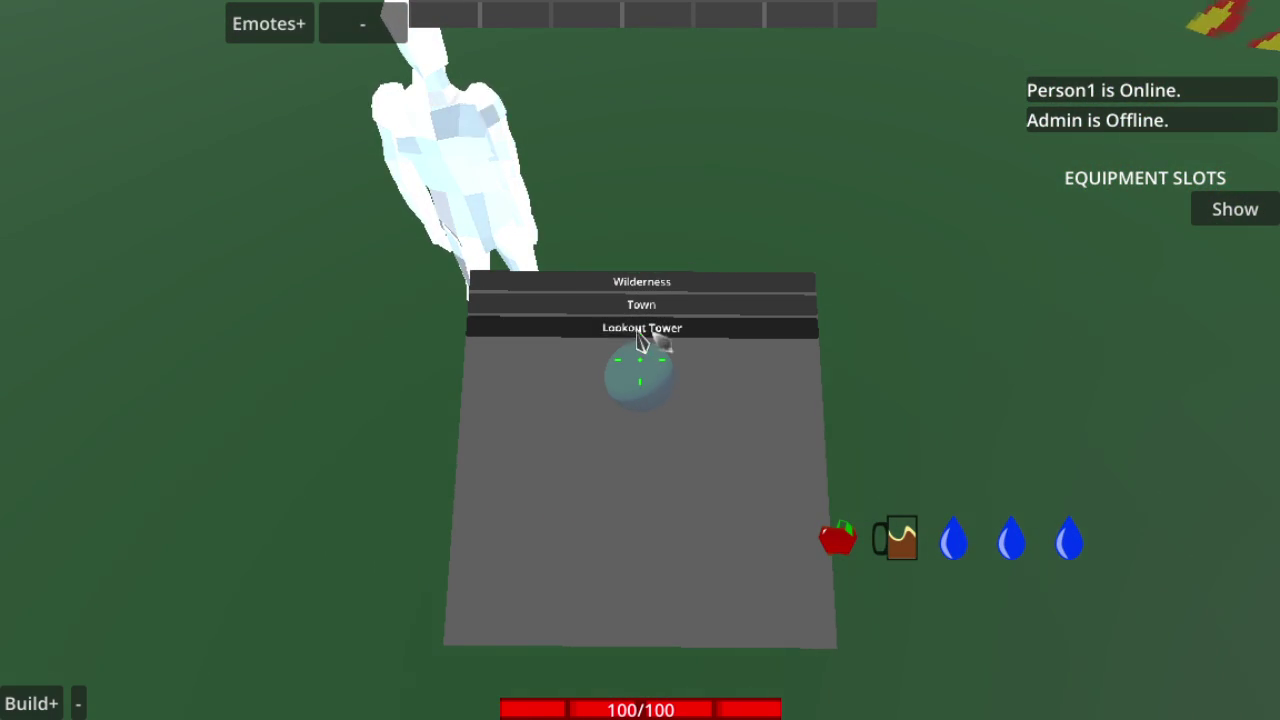
Teleport to the Lookout Tower and walk off the edge of its platform
{"action": "left_click", "coordinate": [586, 332]}
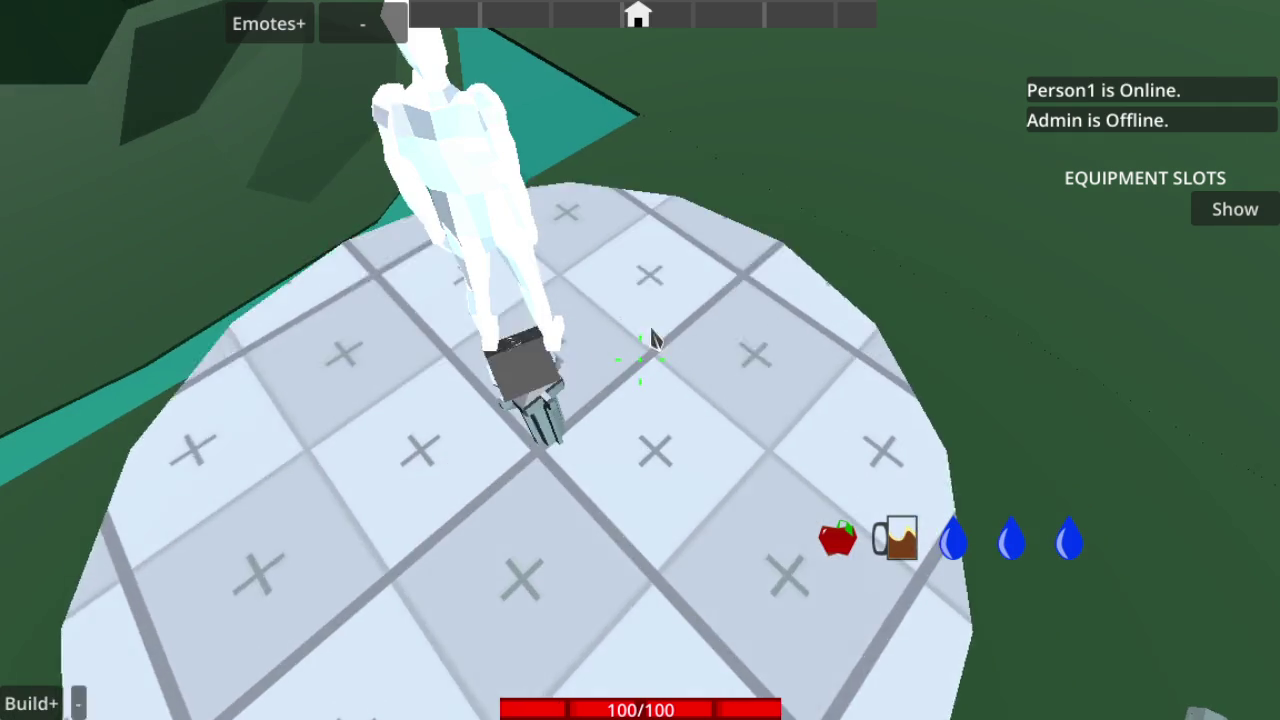
{"action": "key", "text": "w"}
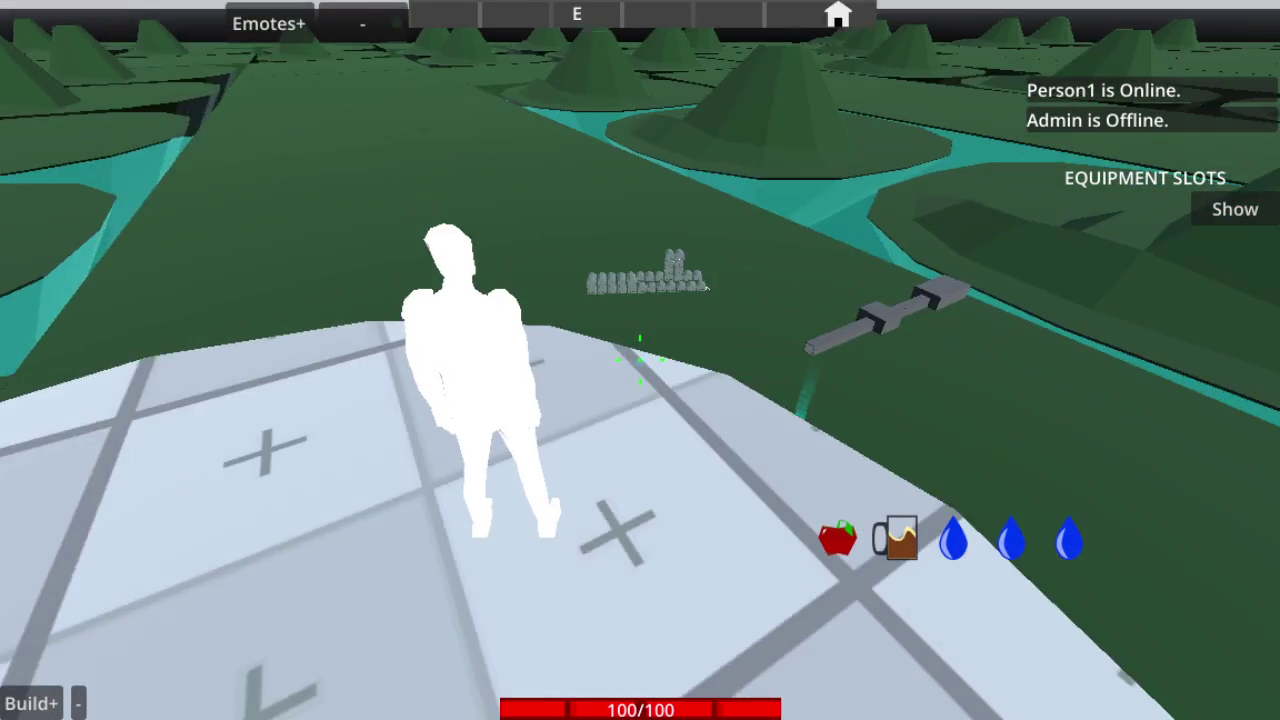
{"action": "key", "text": "w"}
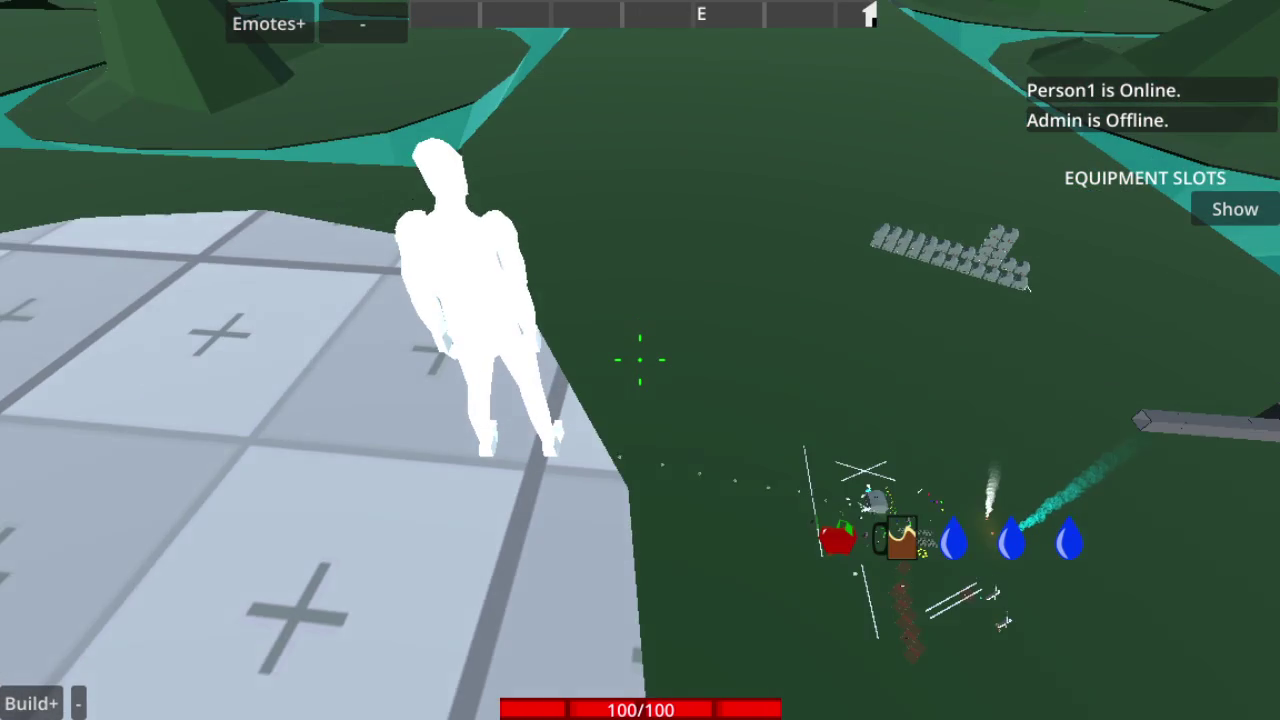
{"action": "scroll", "coordinate": [640, 360], "scroll_direction": "up", "scroll_amount": 3}
{"action": "scroll", "coordinate": [640, 360], "scroll_direction": "down", "scroll_amount": 3}
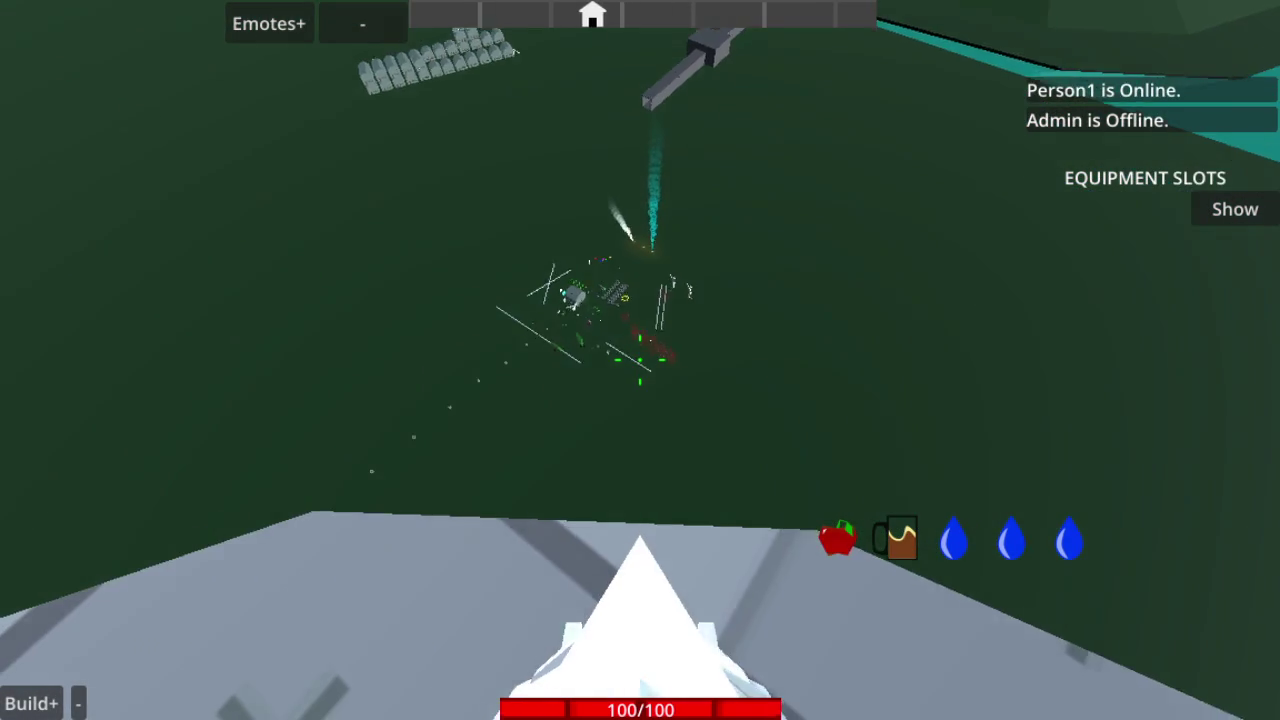
Toggle the inventory, close the emote list, and melee-strike the pillar, leaving red slash shards
{"action": "key", "text": "grave"}
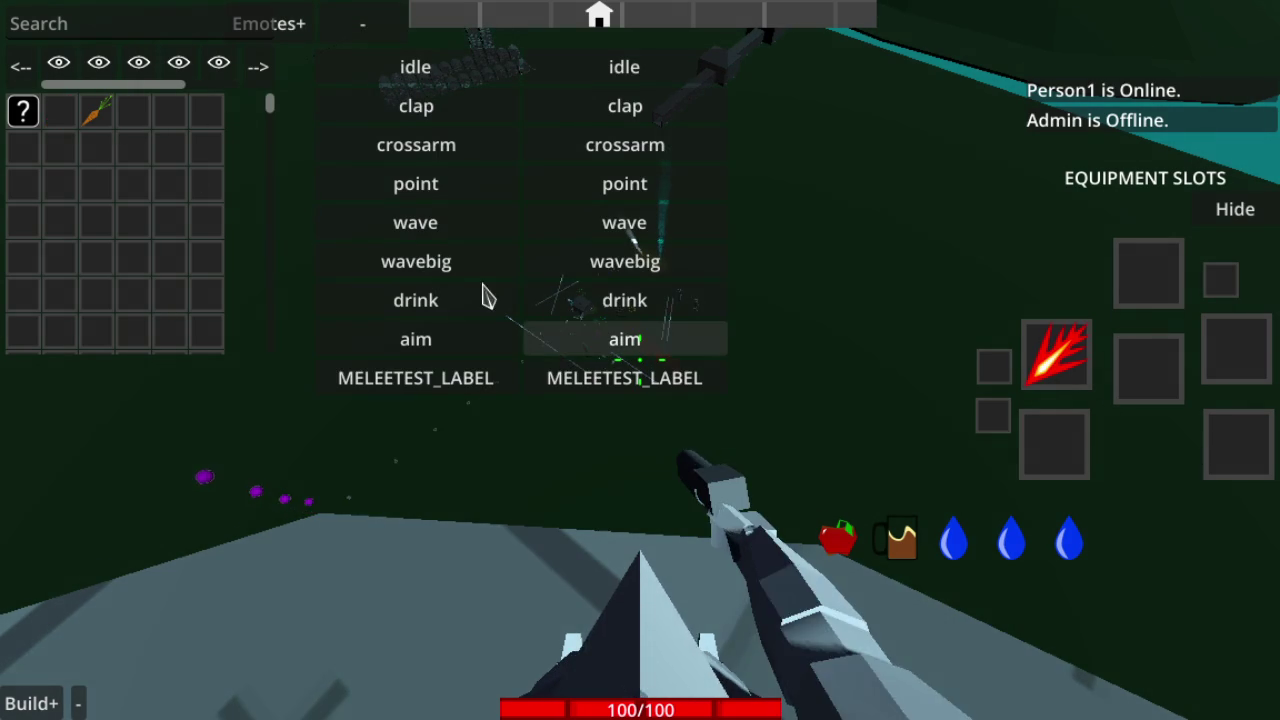
{"action": "left_click", "coordinate": [365, 22]}
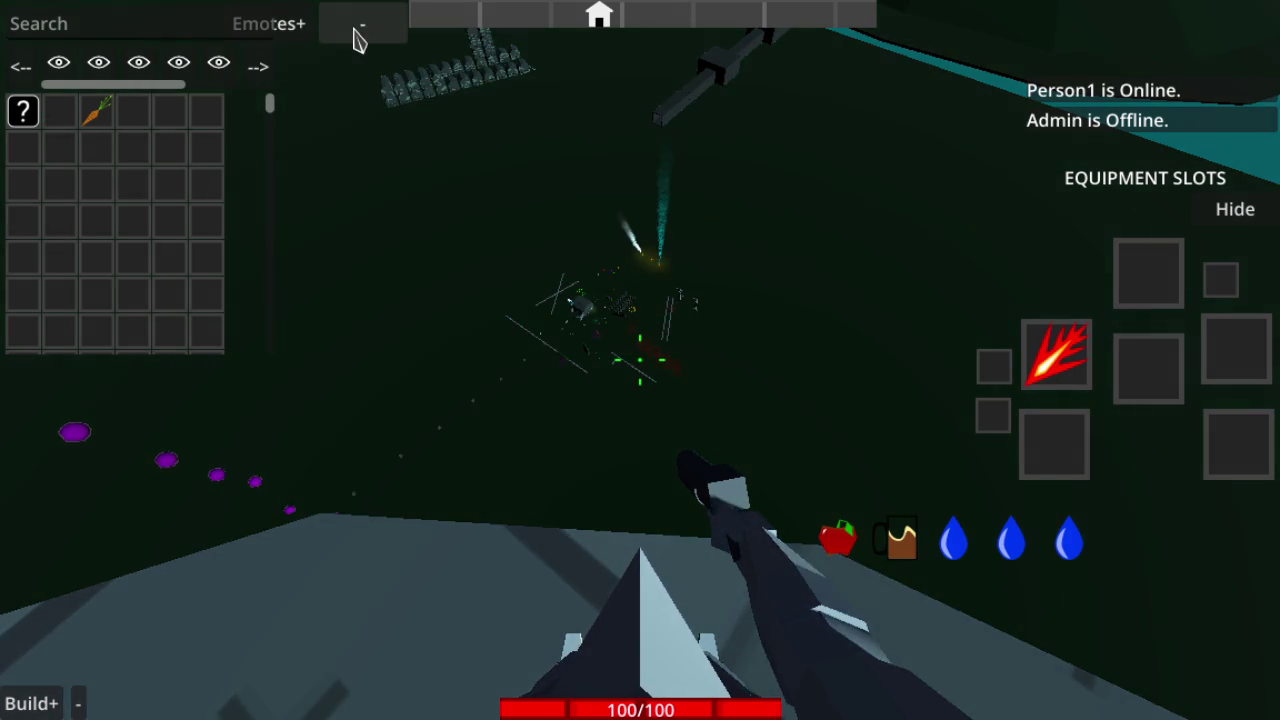
{"action": "key", "text": "grave"}
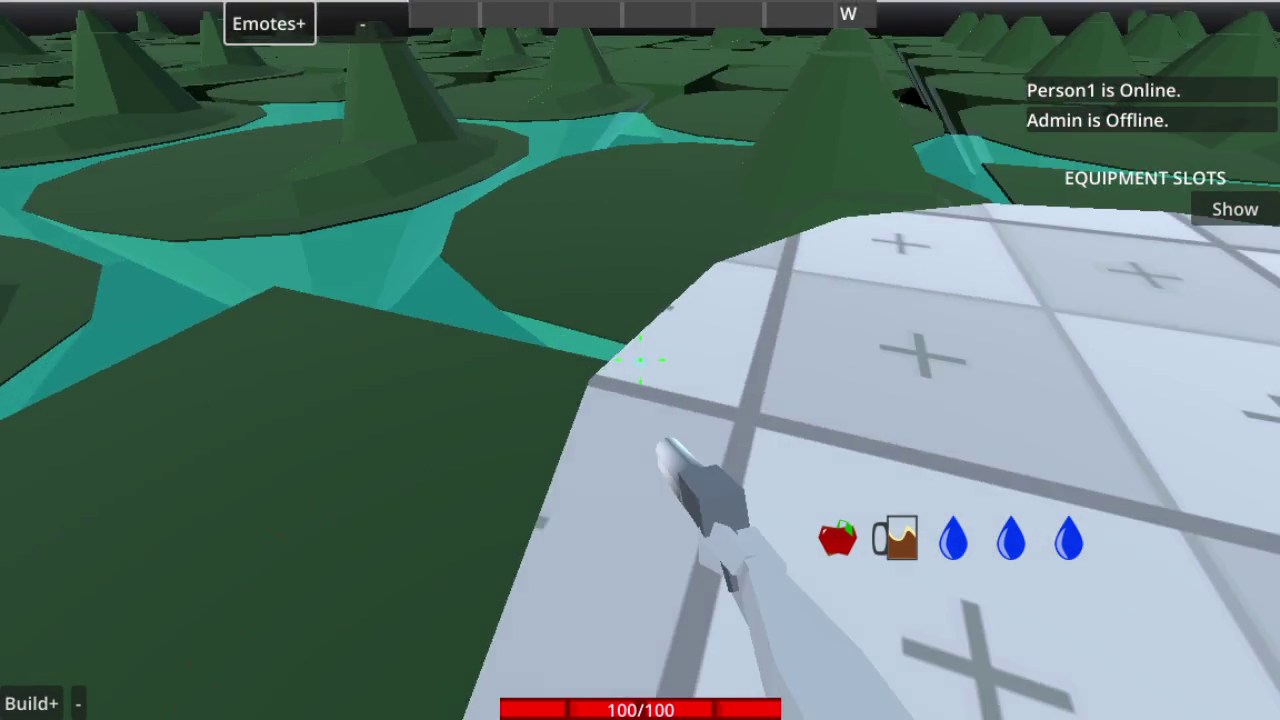
{"action": "left_click", "coordinate": [640, 360]}
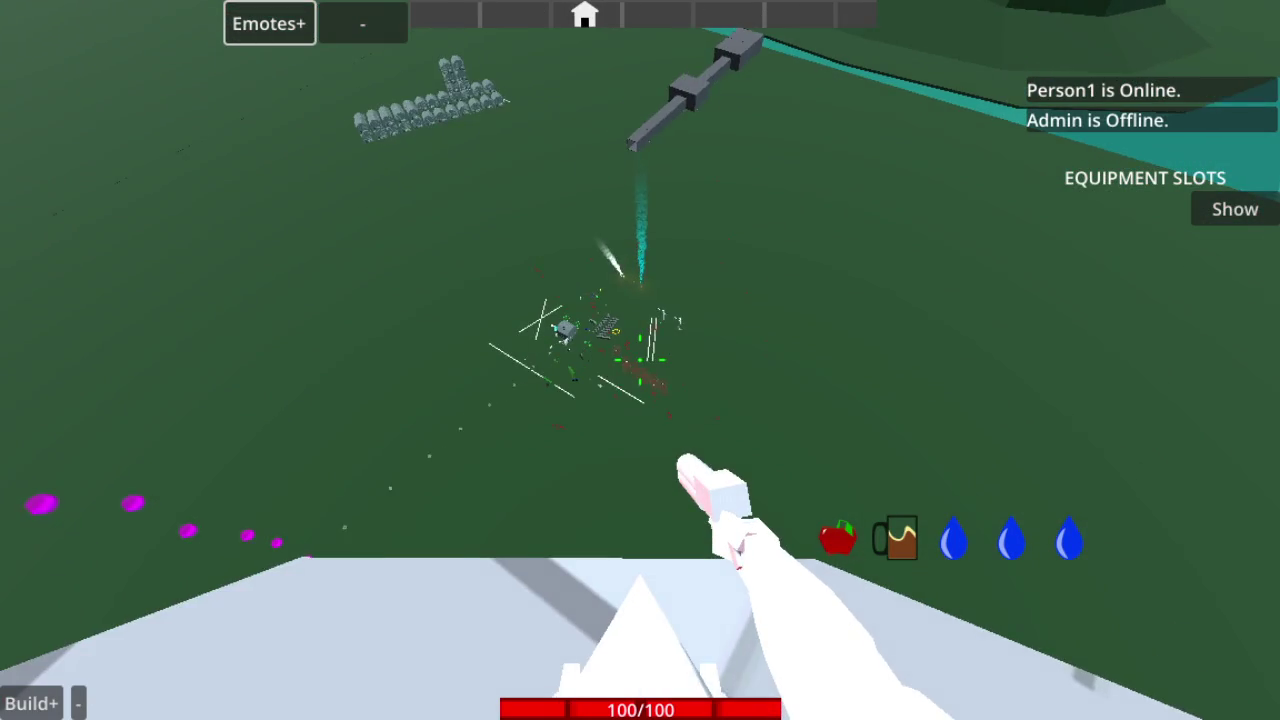
{"action": "key", "text": "e"}
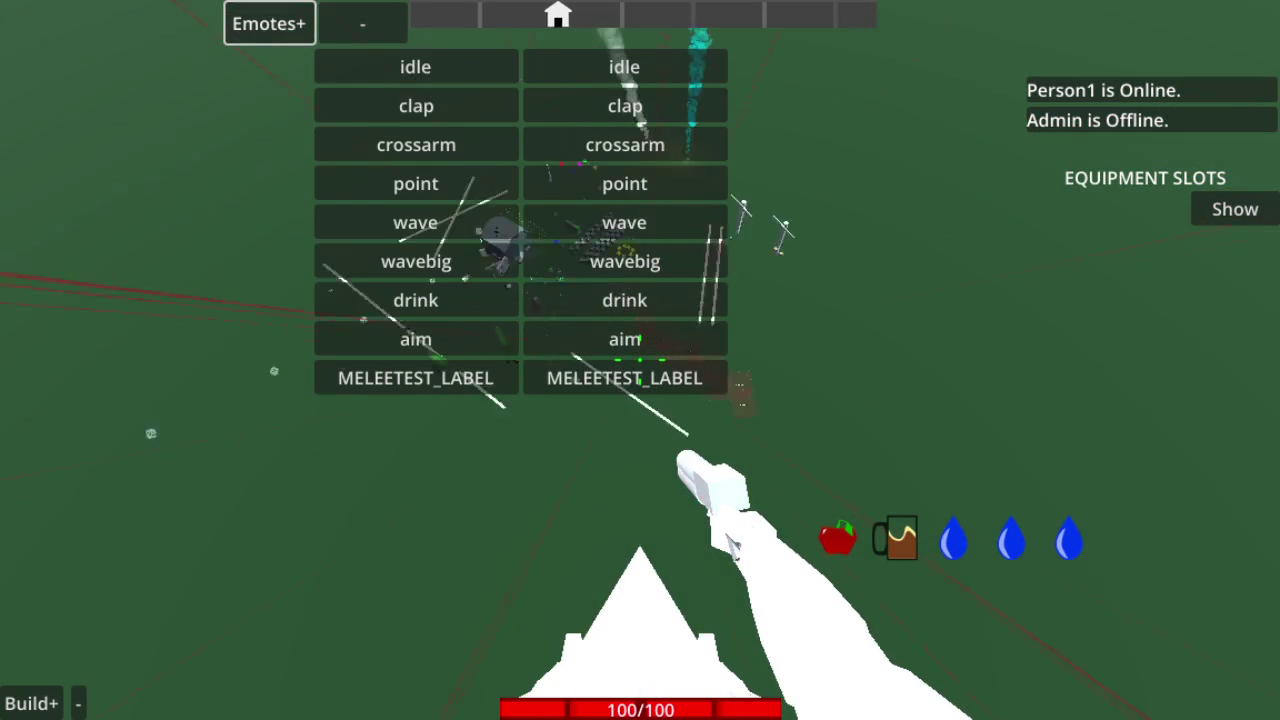
{"action": "key", "text": "e"}
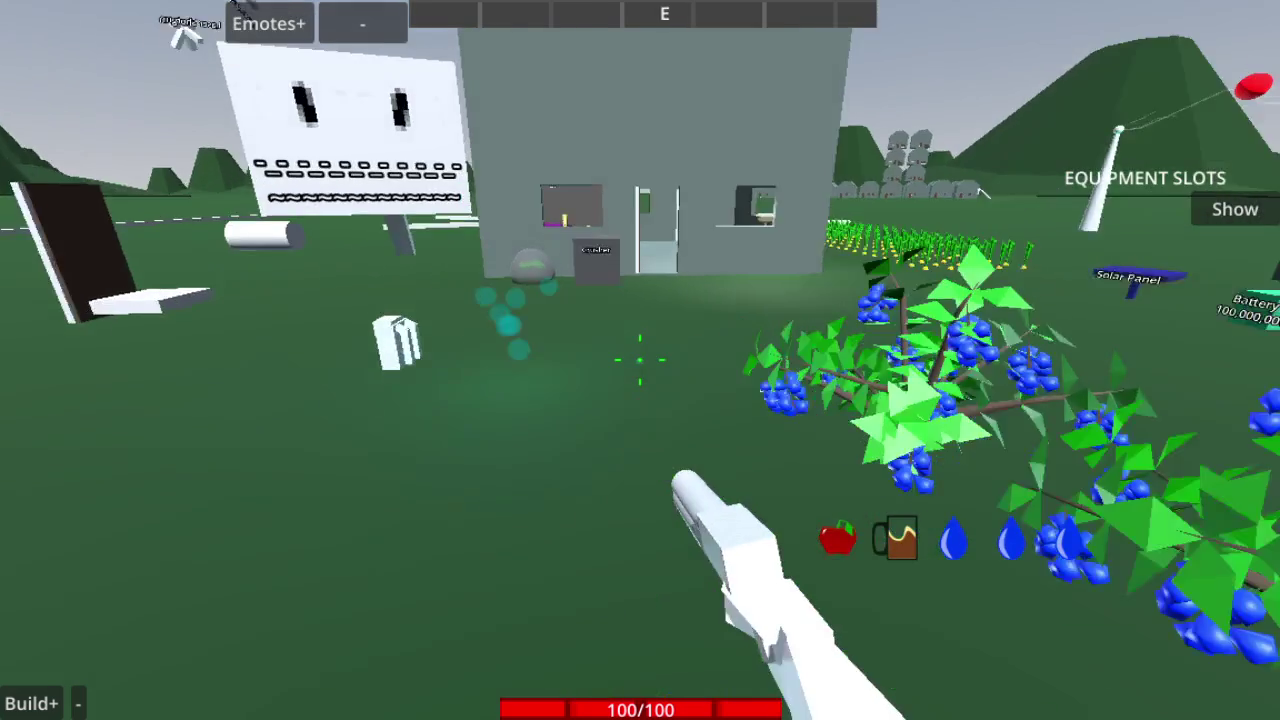
Harvest carrots from the crop rows and check them in the inventory
{"action": "key", "text": "w"}
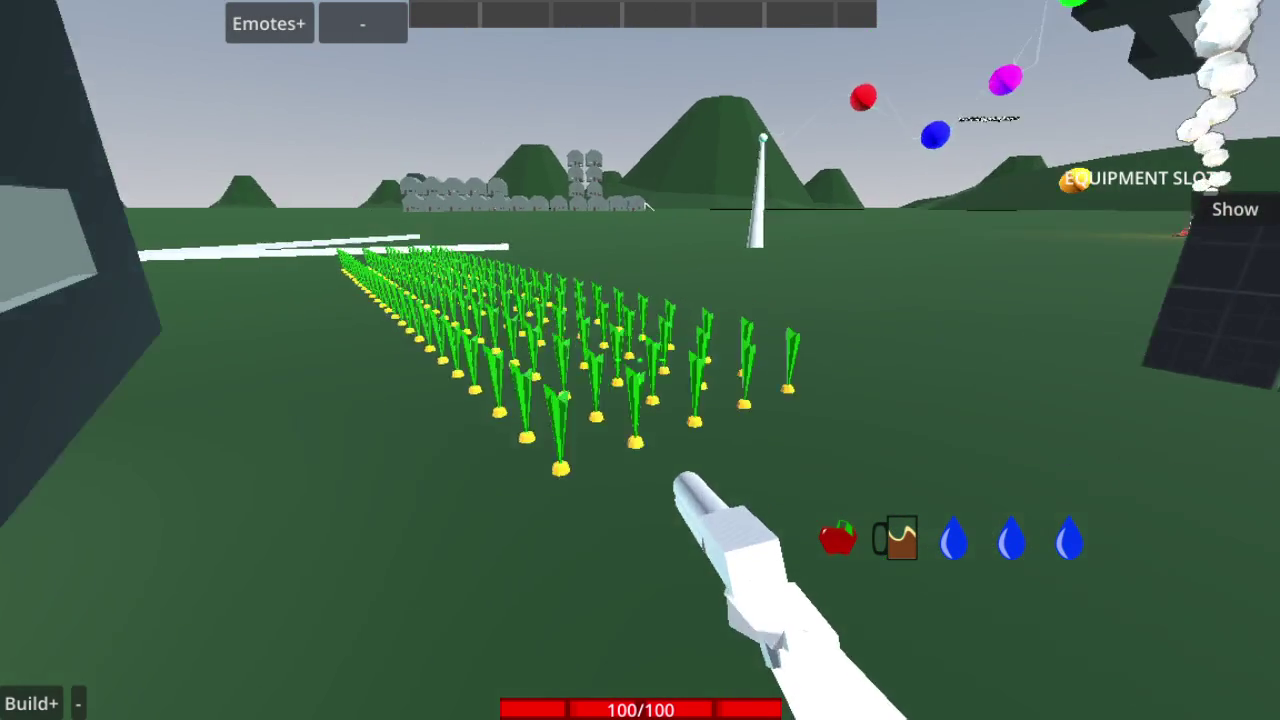
{"action": "left_click", "coordinate": [640, 360]}
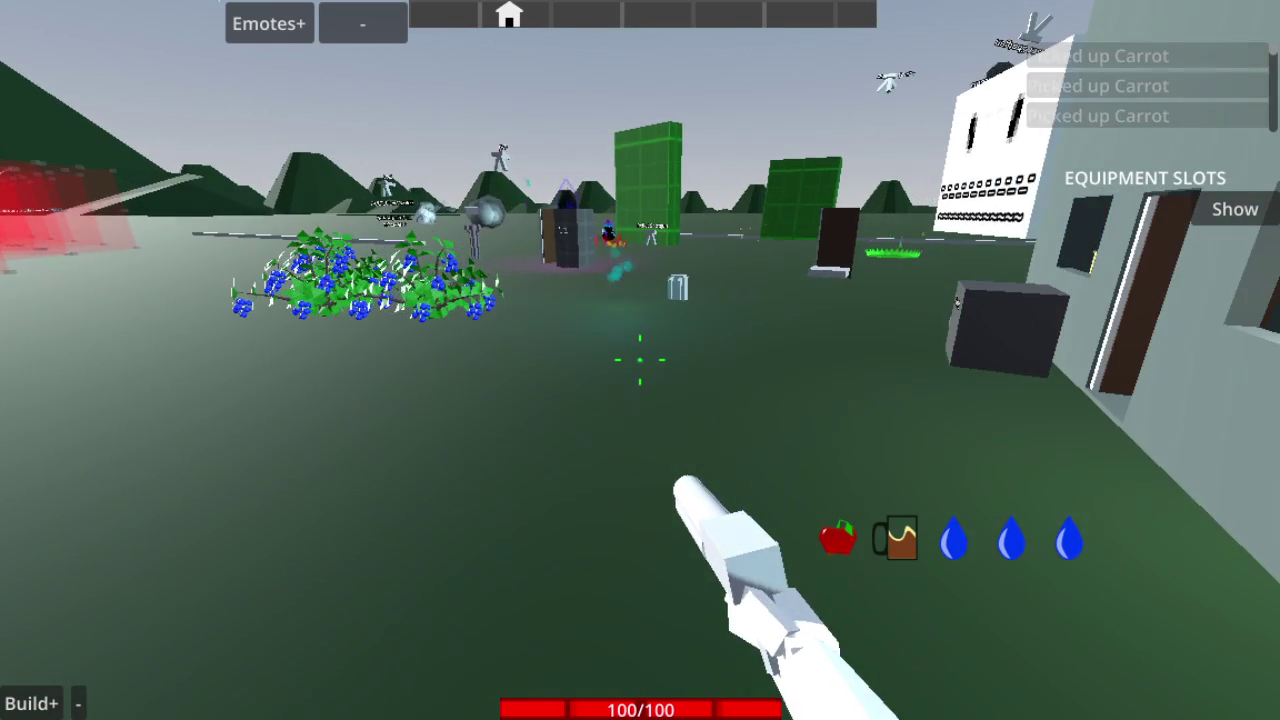
{"action": "key", "text": "Tab"}
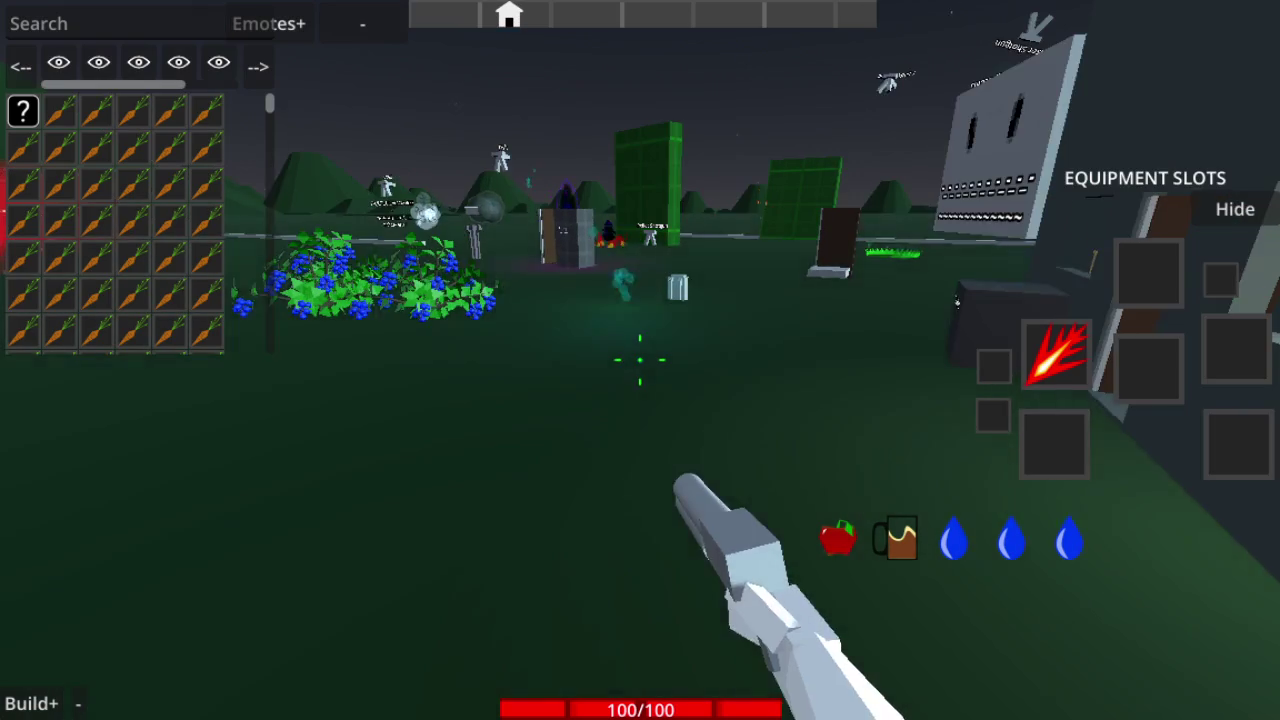
{"action": "key", "text": "Tab"}
{"action": "key", "text": "w"}
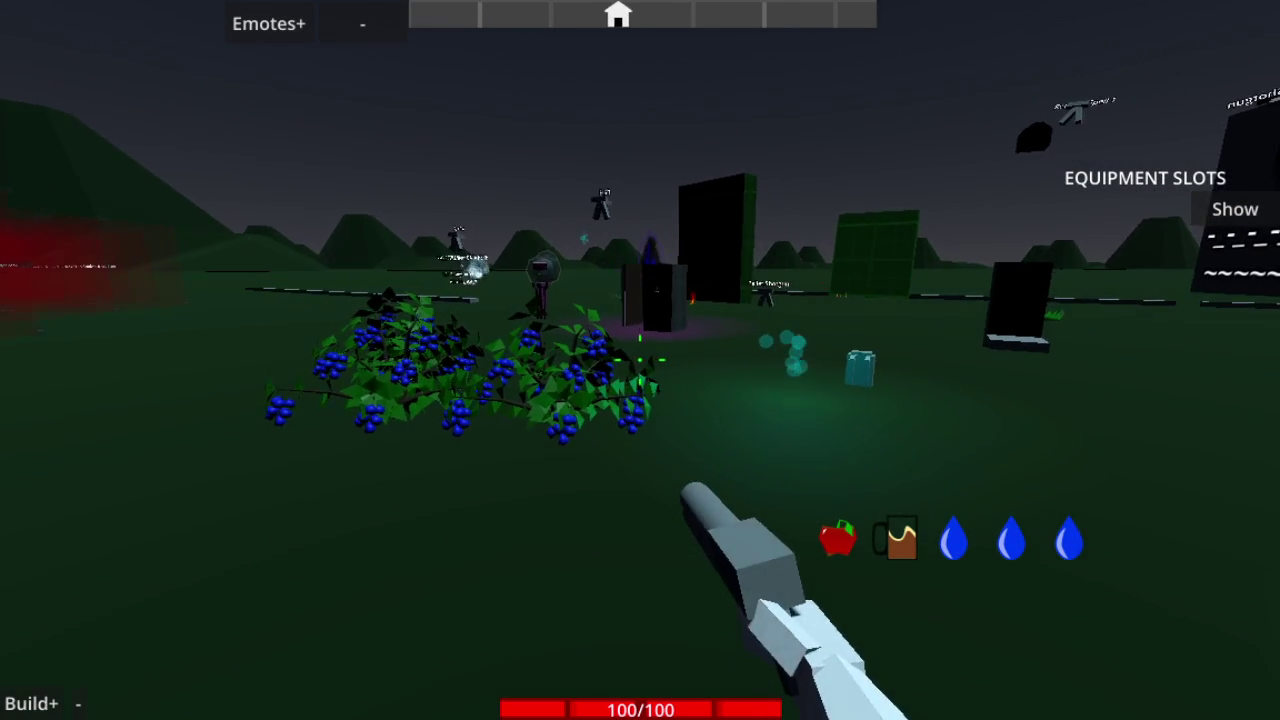
Strike the building wall and the ground repeatedly, leaving red slash marks
{"action": "left_click", "coordinate": [640, 360]}
{"action": "left_click", "coordinate": [640, 360]}
{"action": "left_click", "coordinate": [640, 360]}
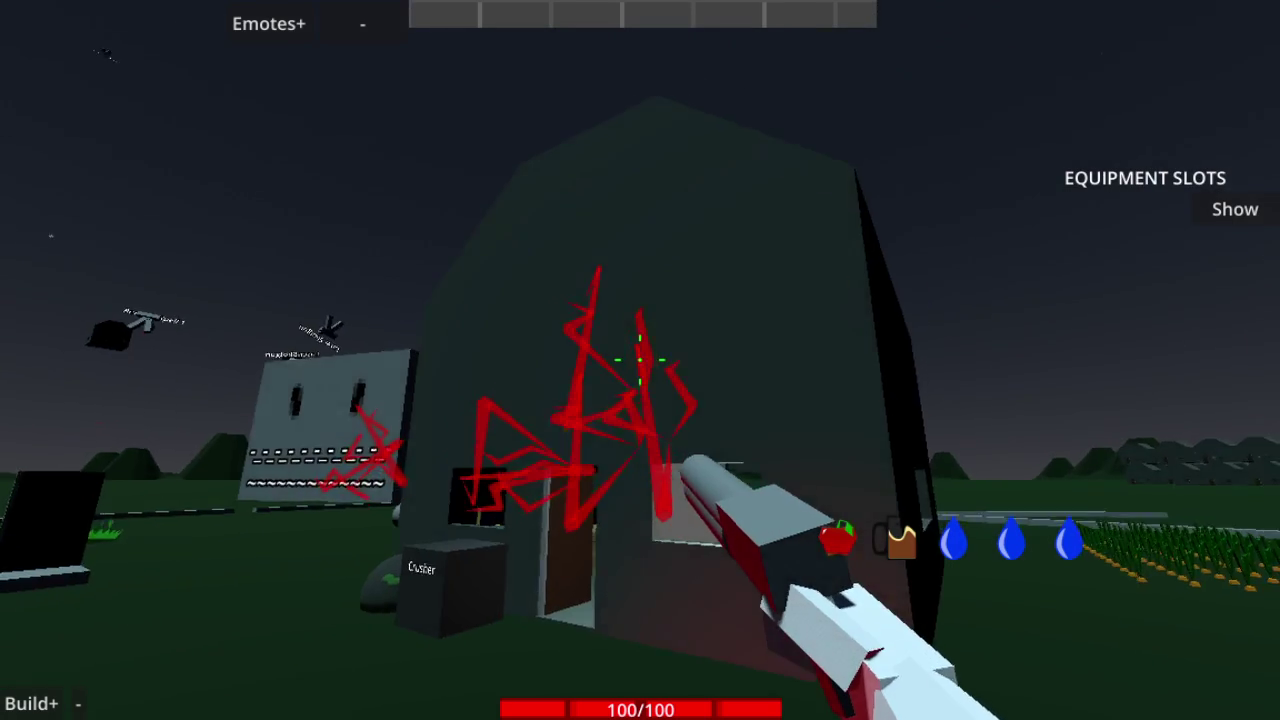
{"action": "left_click", "coordinate": [640, 360]}
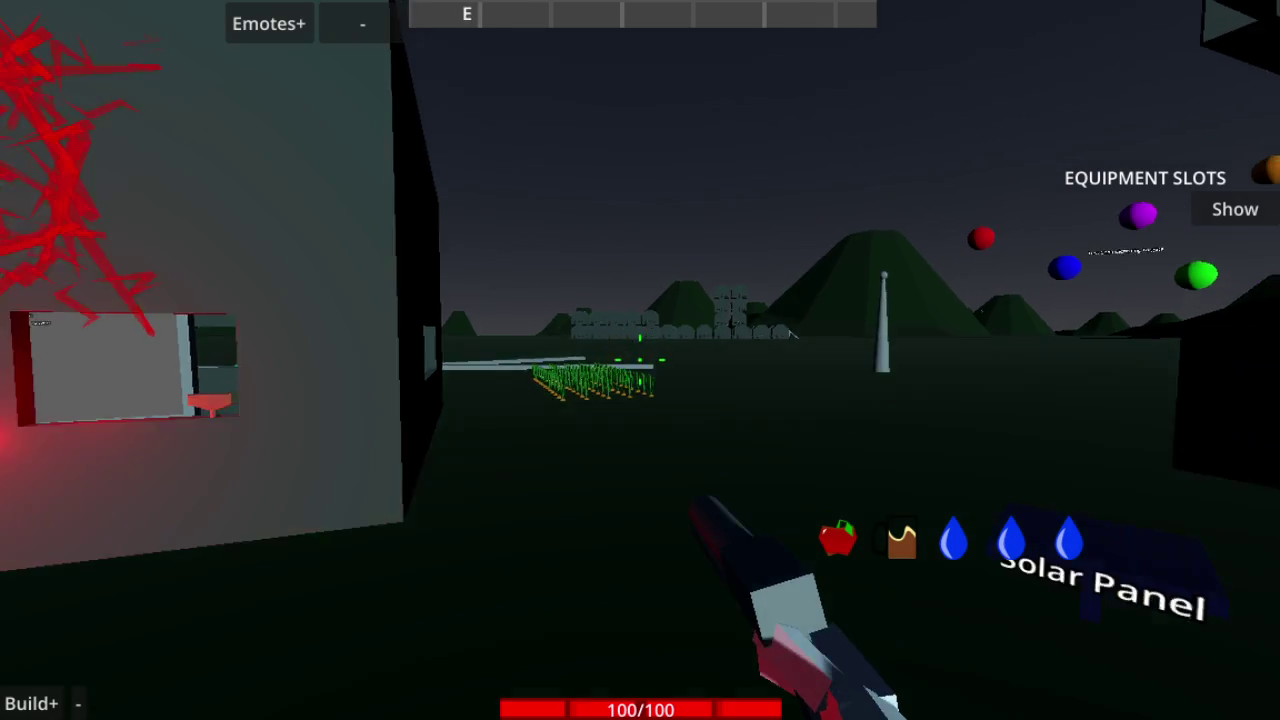
{"action": "left_click", "coordinate": [640, 360]}
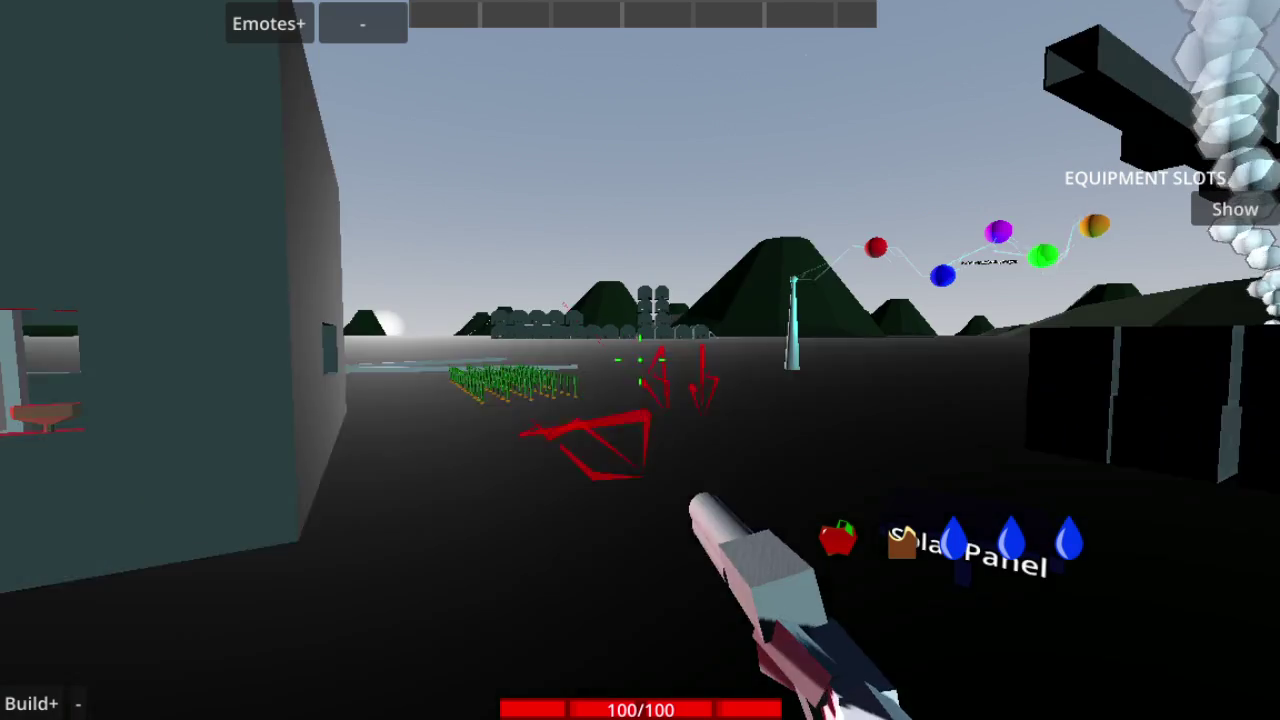
{"action": "left_click", "coordinate": [640, 360]}
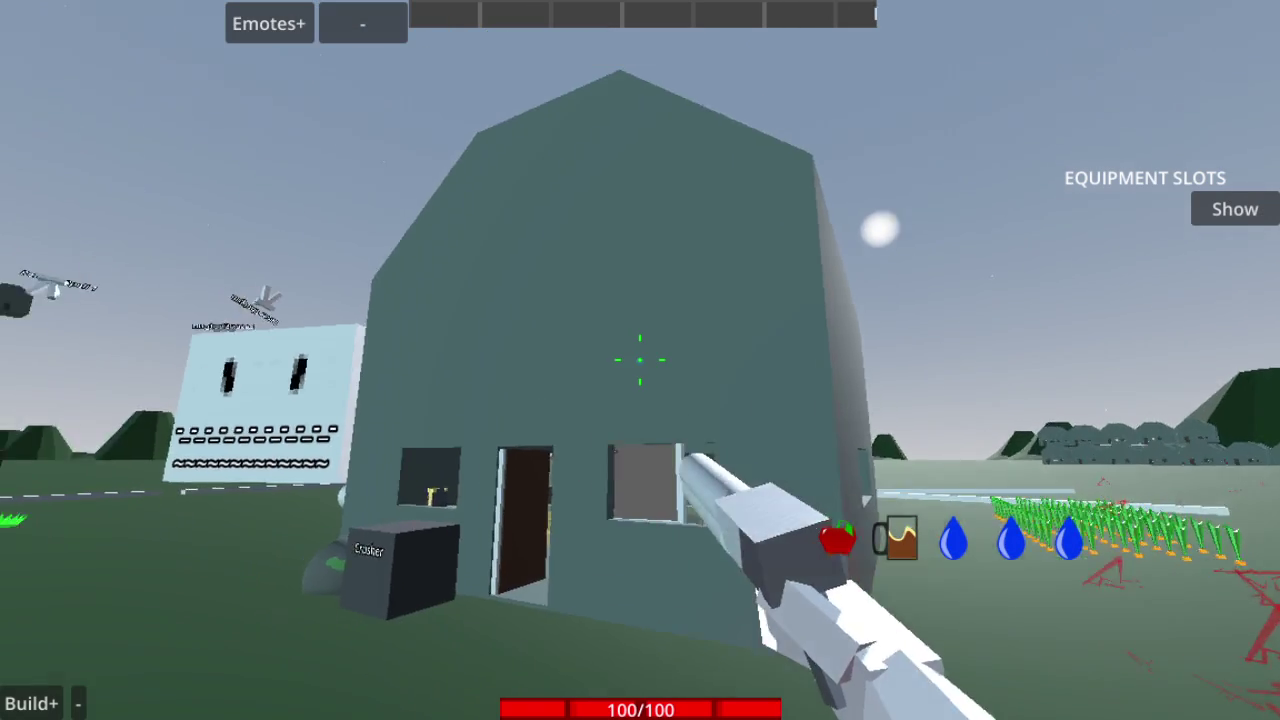
{"action": "left_click", "coordinate": [640, 360]}
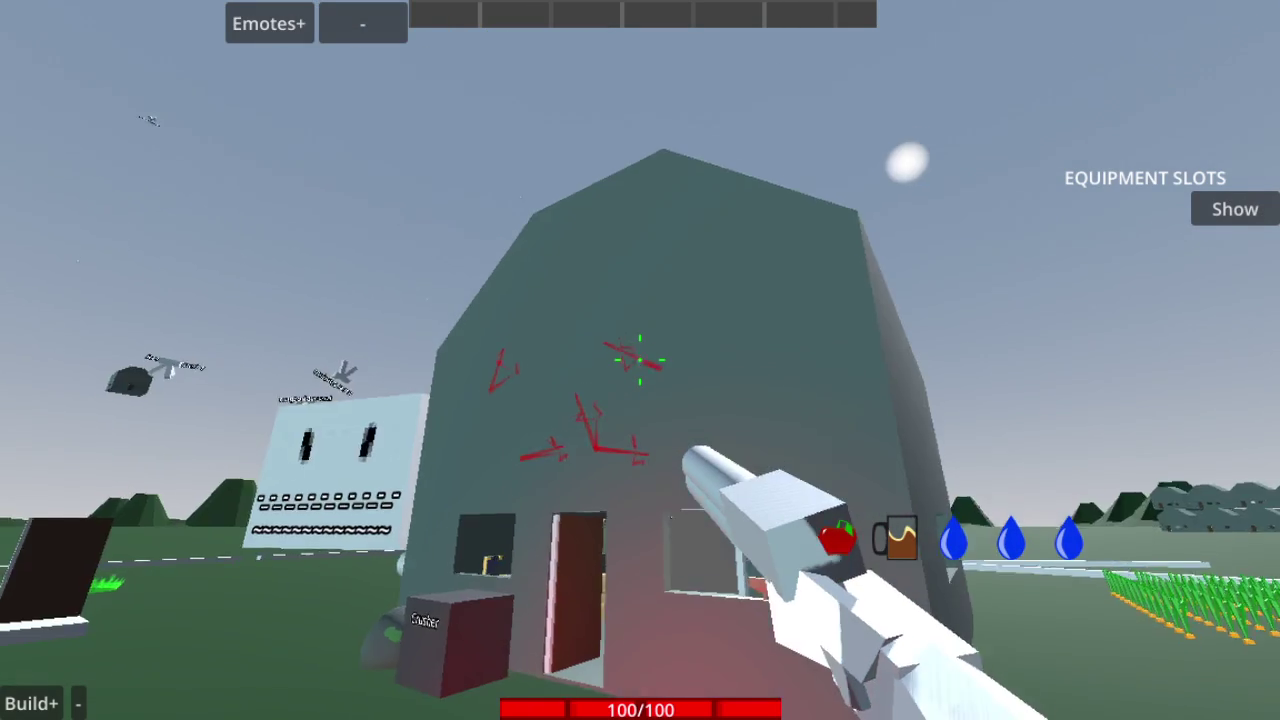
Put away the gun, punch the building wall barehanded, then stop the running game
{"action": "key", "text": "1"}
{"action": "scroll", "coordinate": [640, 360], "scroll_direction": "down", "scroll_amount": 5}
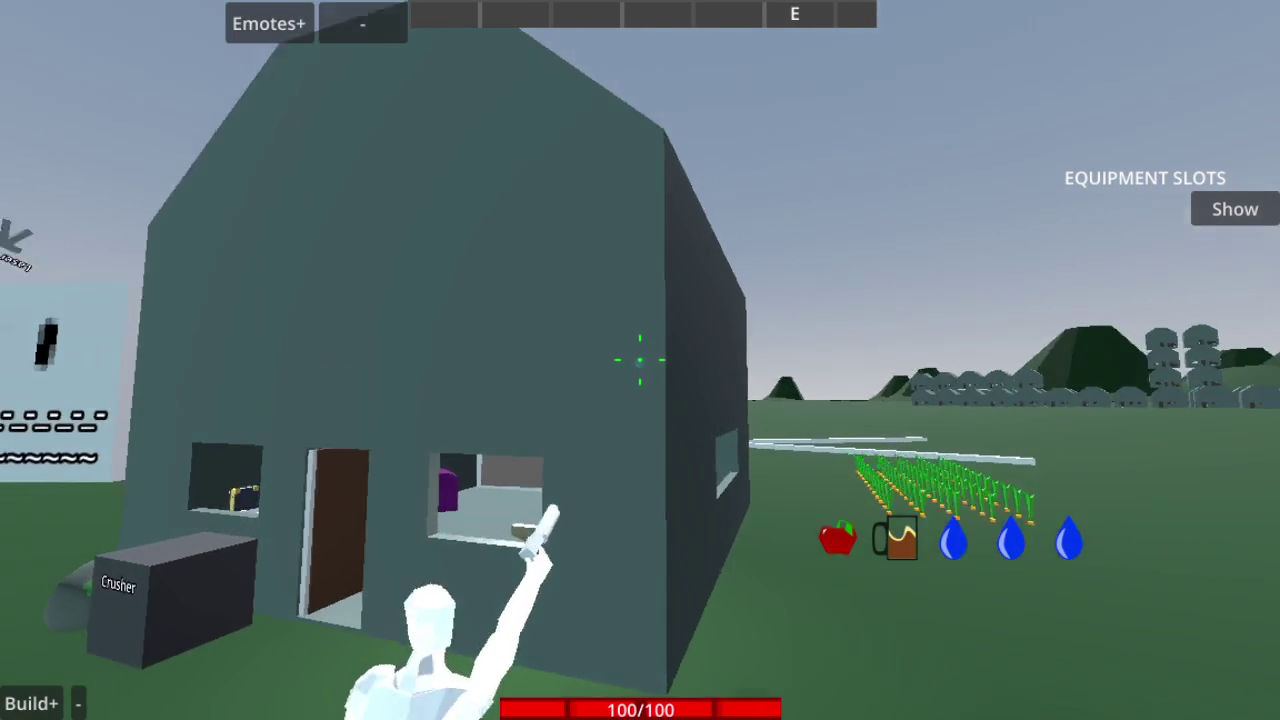
{"action": "scroll", "coordinate": [640, 360], "scroll_direction": "up", "scroll_amount": 5}
{"action": "left_click", "coordinate": [640, 360]}
{"action": "left_click", "coordinate": [640, 360]}
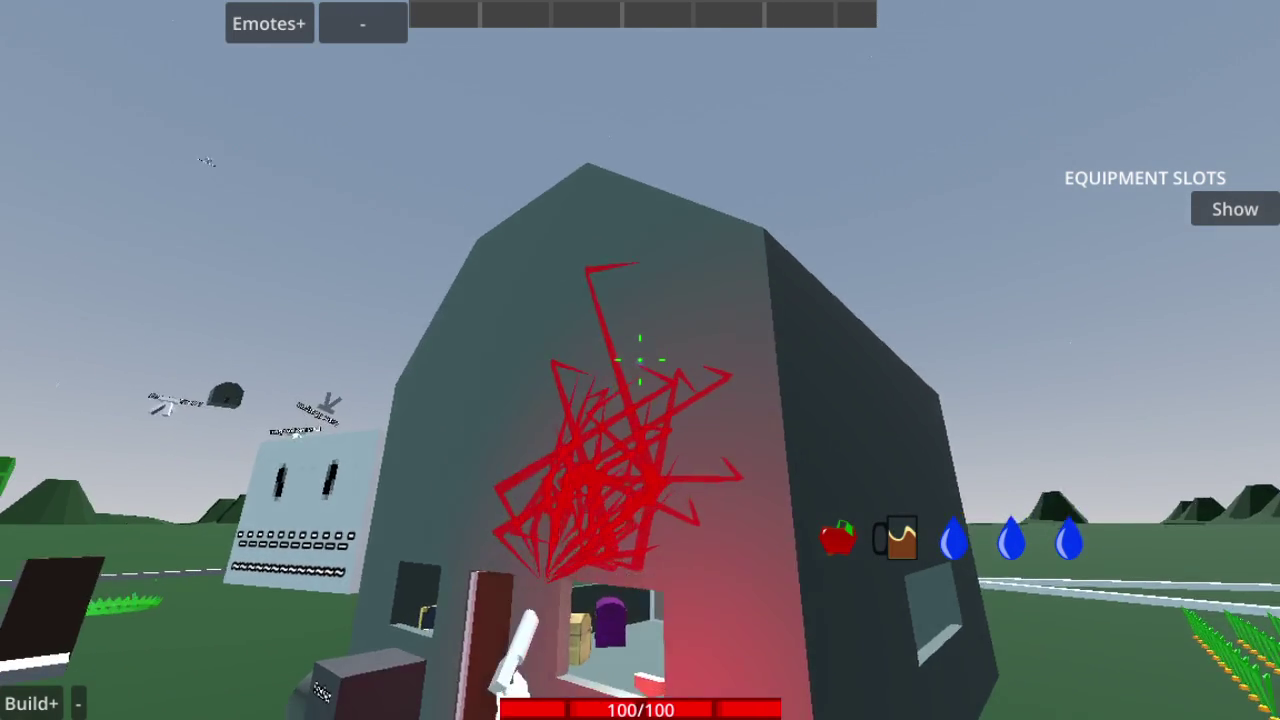
{"action": "key", "text": "s"}
{"action": "scroll", "coordinate": [640, 360], "scroll_direction": "down", "scroll_amount": 5}
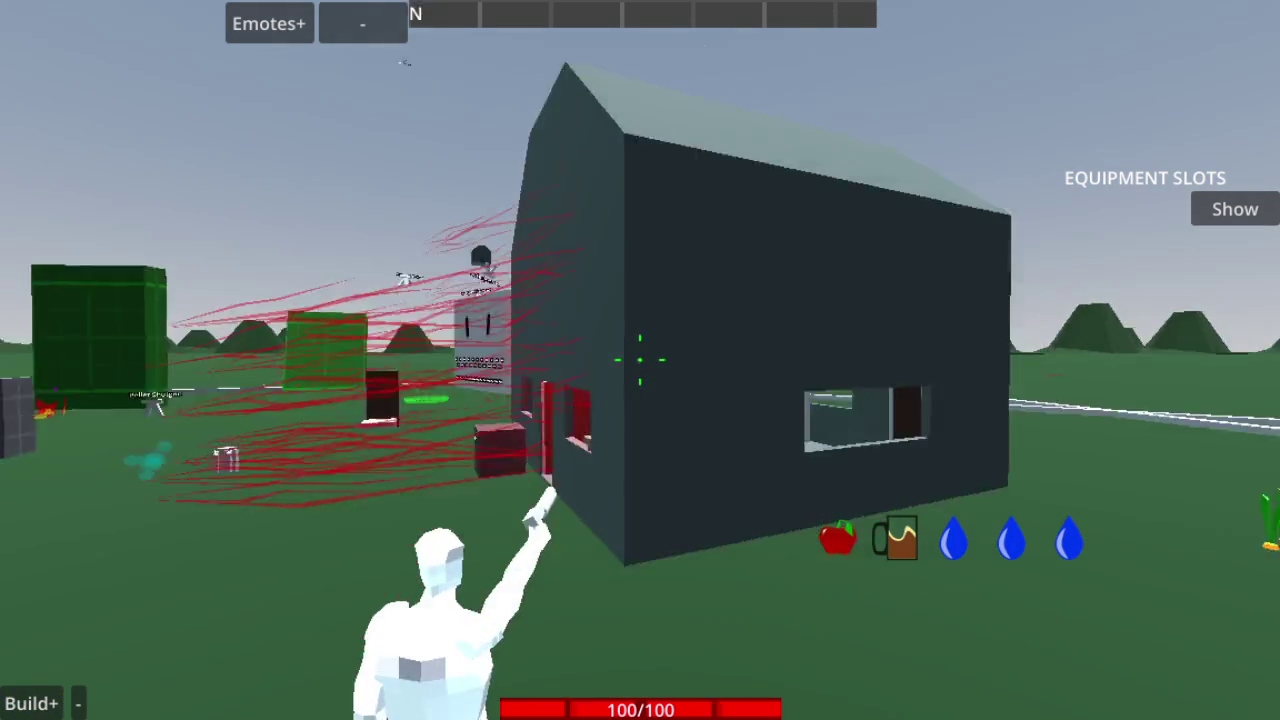
{"action": "left_click", "coordinate": [640, 360]}
{"action": "key", "text": "w"}
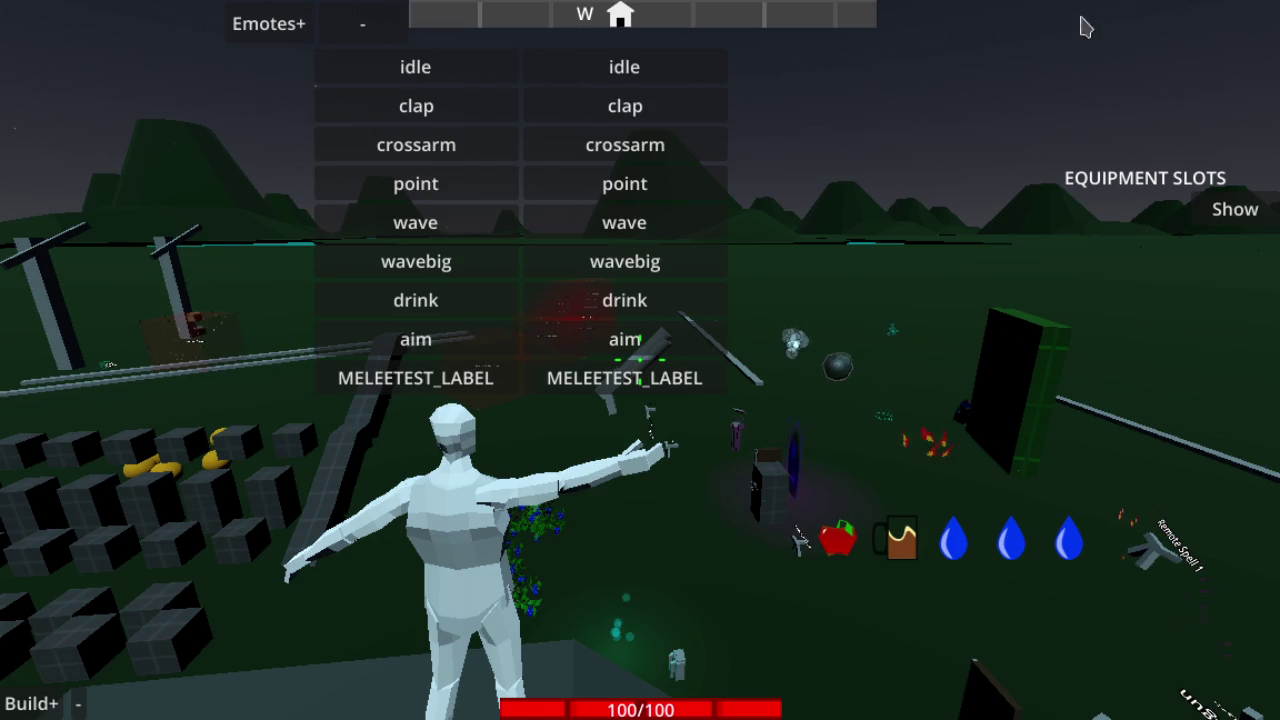
{"action": "left_click", "coordinate": [895, 18]}
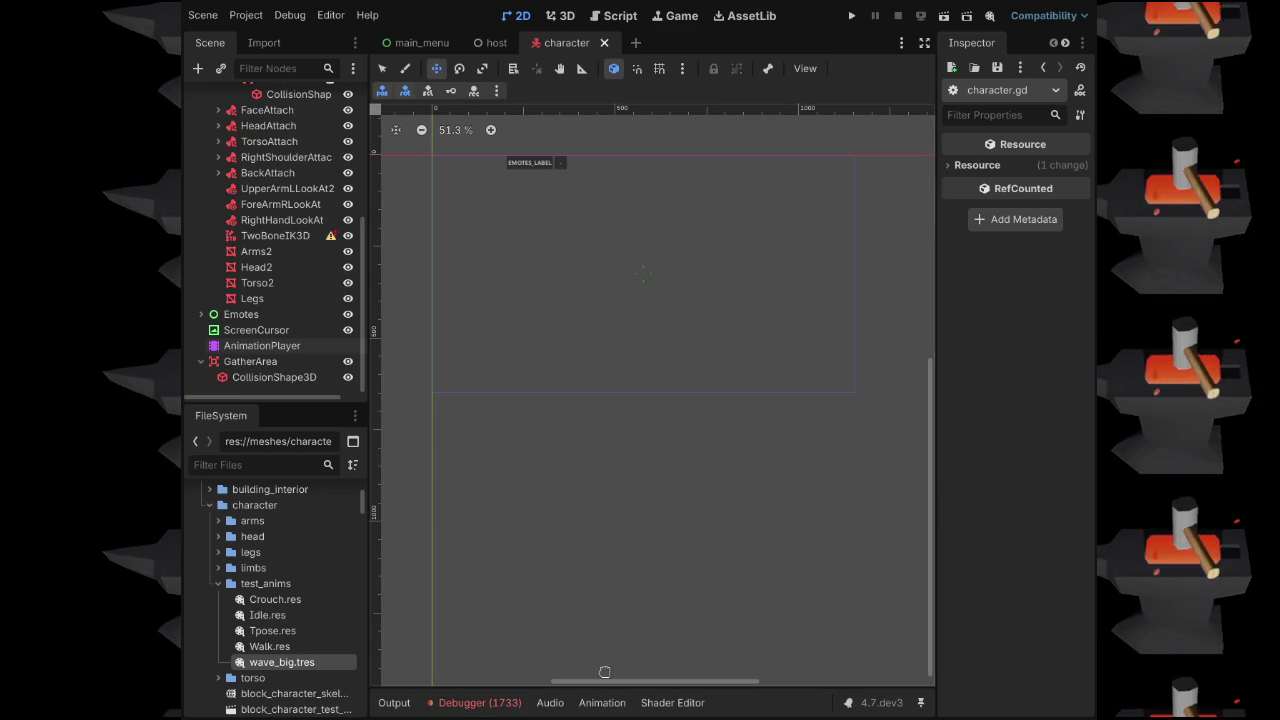
Review the Debugger Errors list about create_ray_visual()'s inactive multiplayer instance, then collapse the Debugger panel
{"action": "left_click", "coordinate": [520, 705]}
{"action": "left_click", "coordinate": [517, 466]}
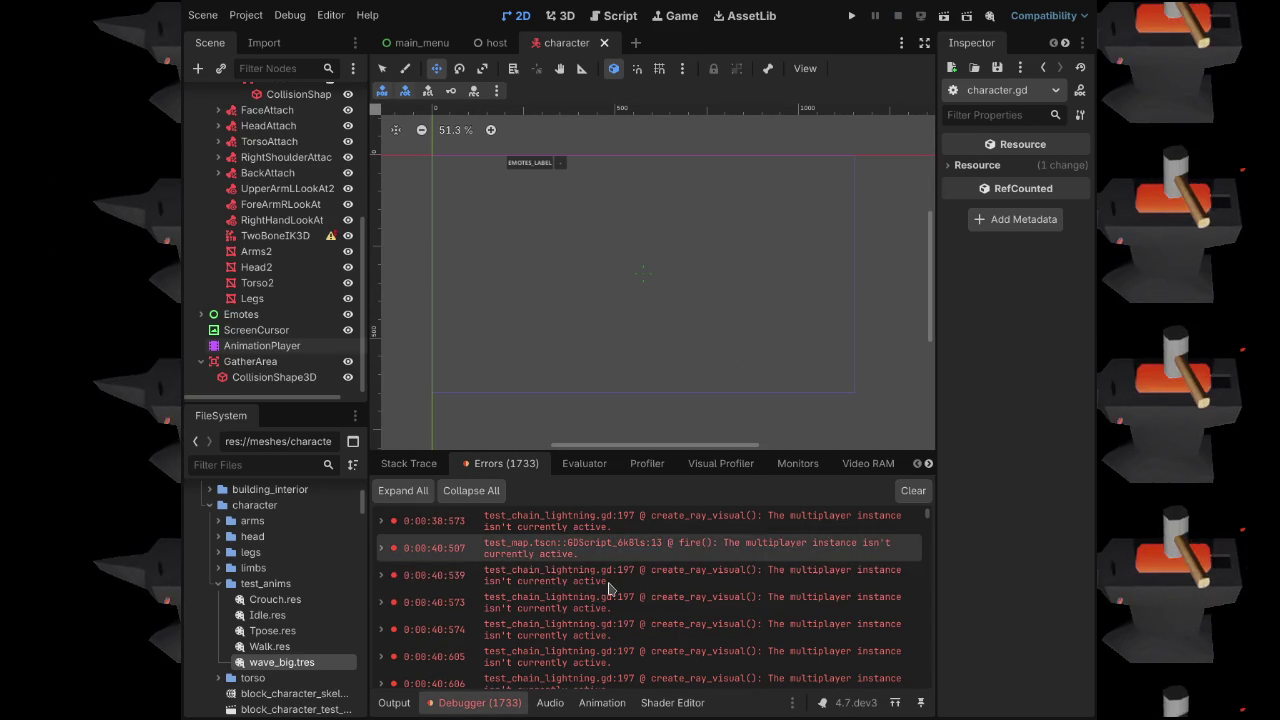
{"action": "scroll", "coordinate": [618, 604], "scroll_direction": "down", "scroll_amount": 5}
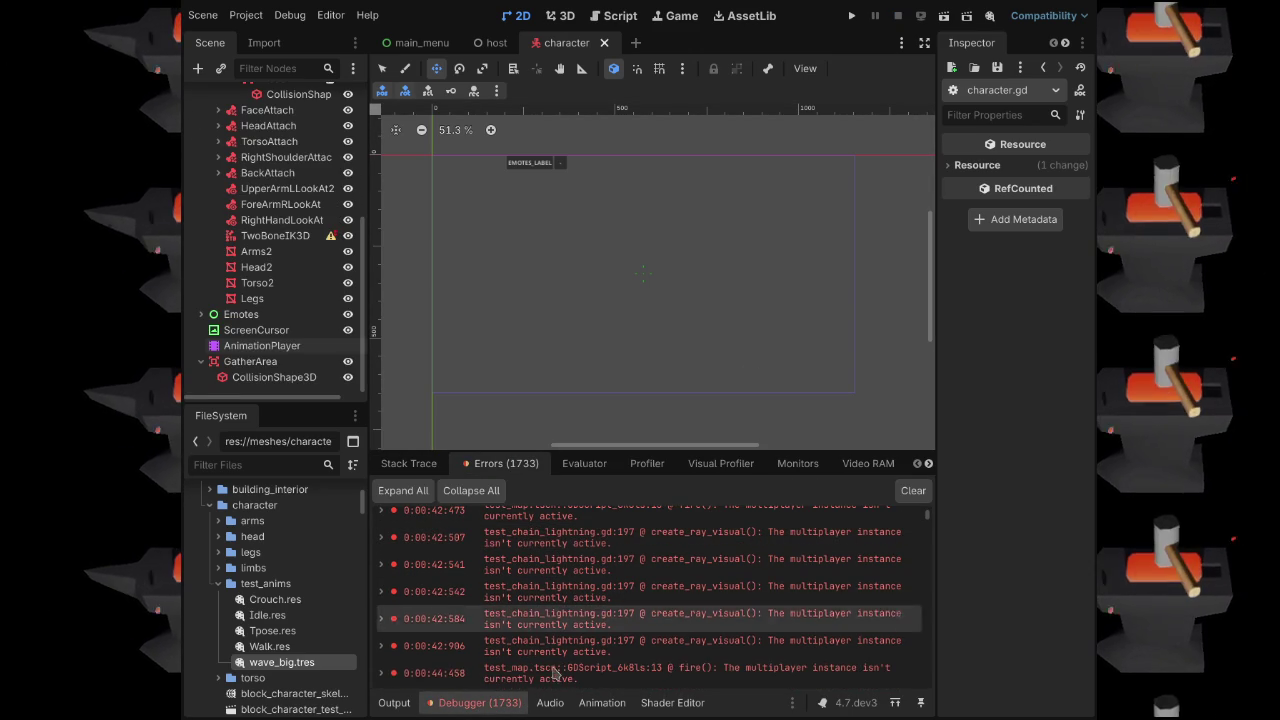
{"action": "left_click", "coordinate": [505, 705]}
{"action": "left_click", "coordinate": [502, 703]}
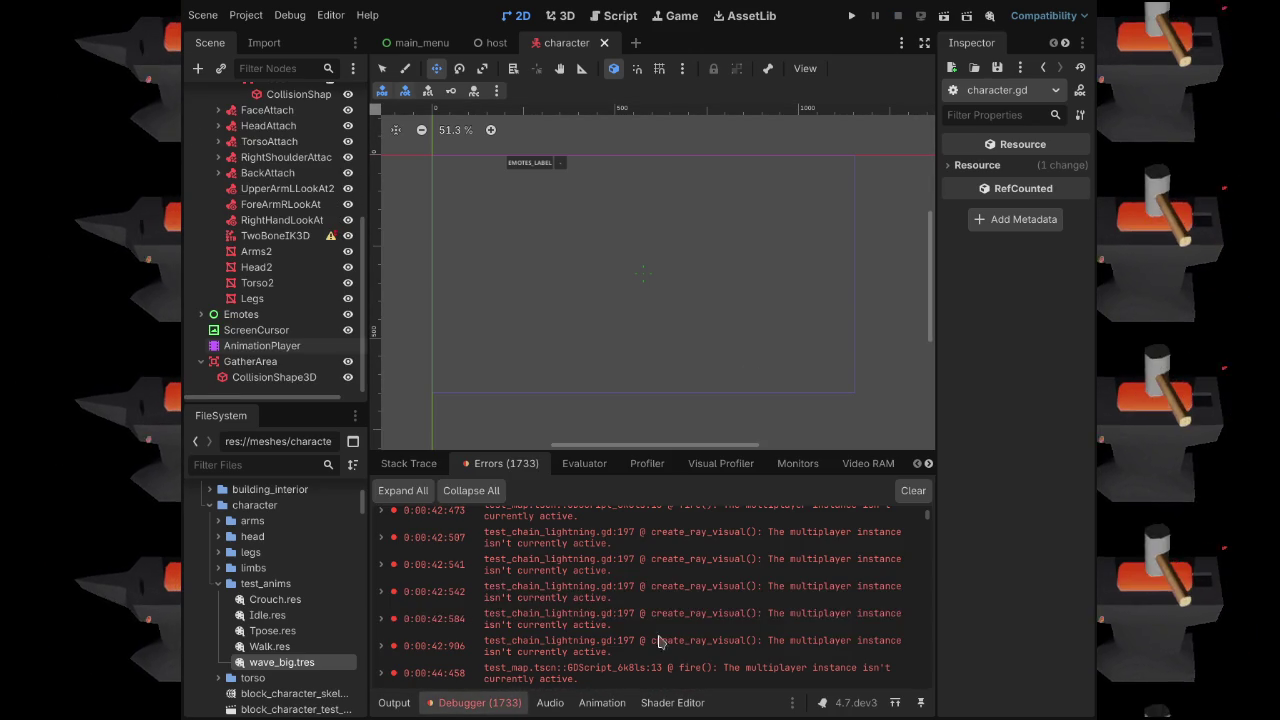
{"action": "left_click", "coordinate": [478, 703]}
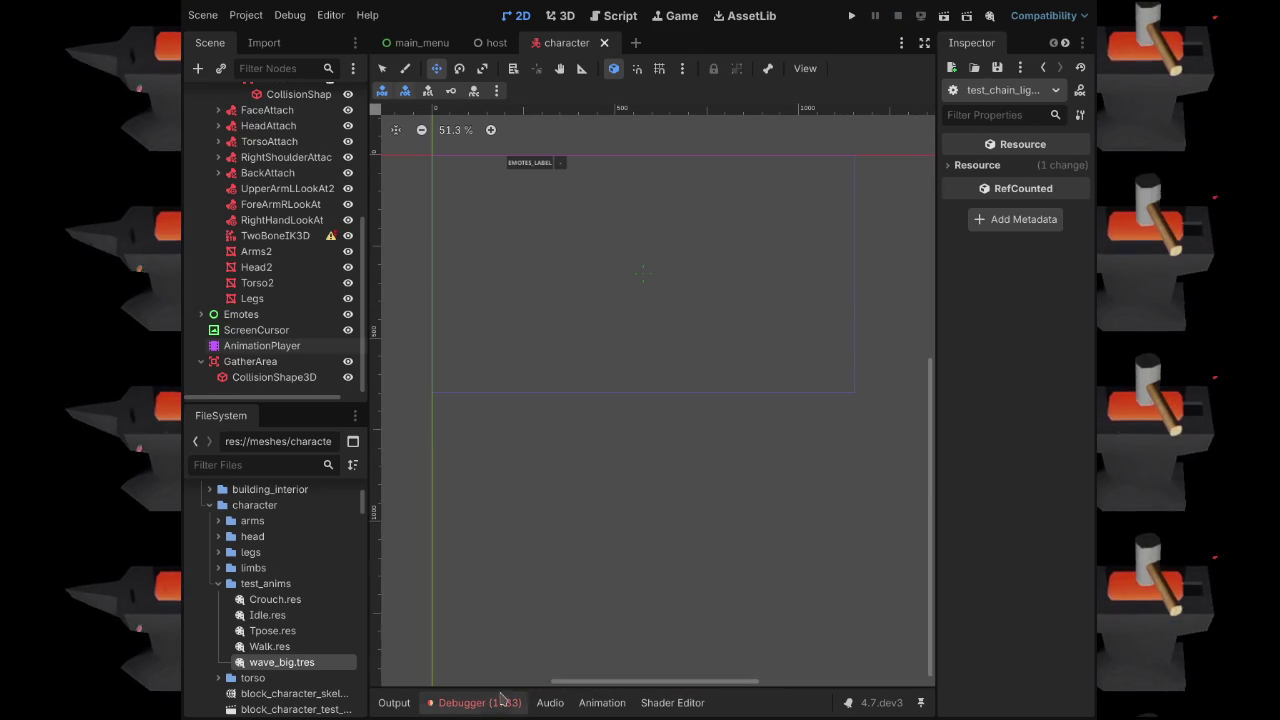